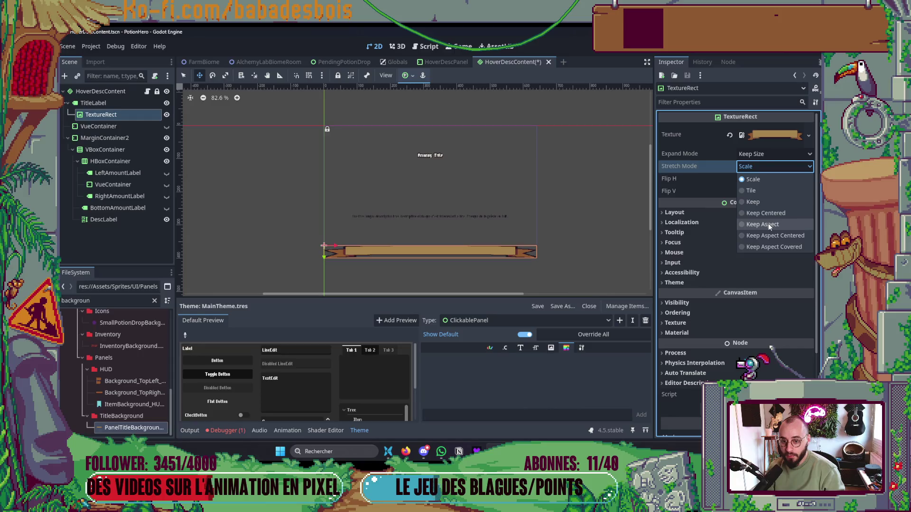
- Change the banner's TextureRect node type to NinePatchRect
click(116, 116)
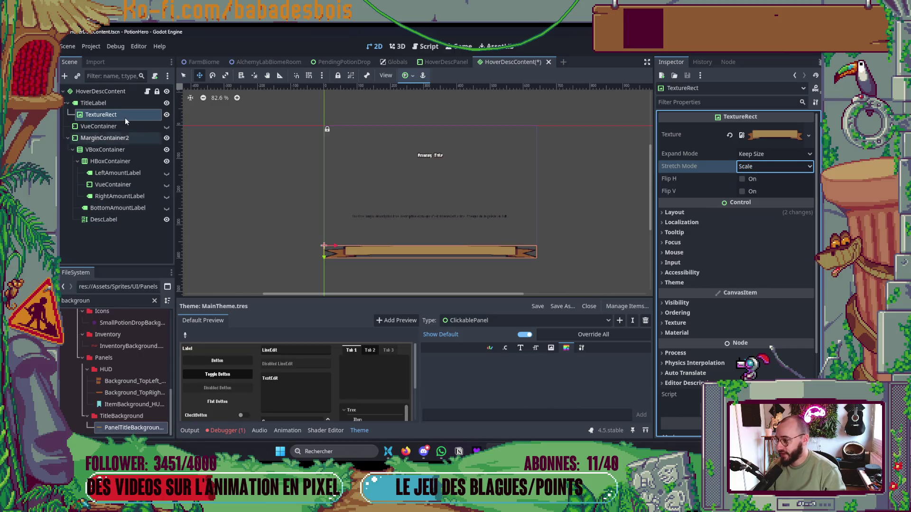
right_click(125, 118)
click(171, 232)
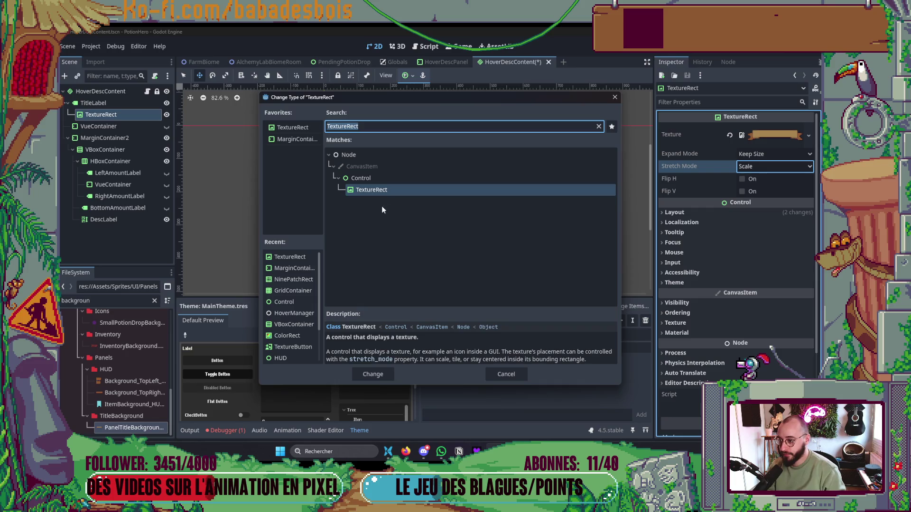
double_click(291, 278)
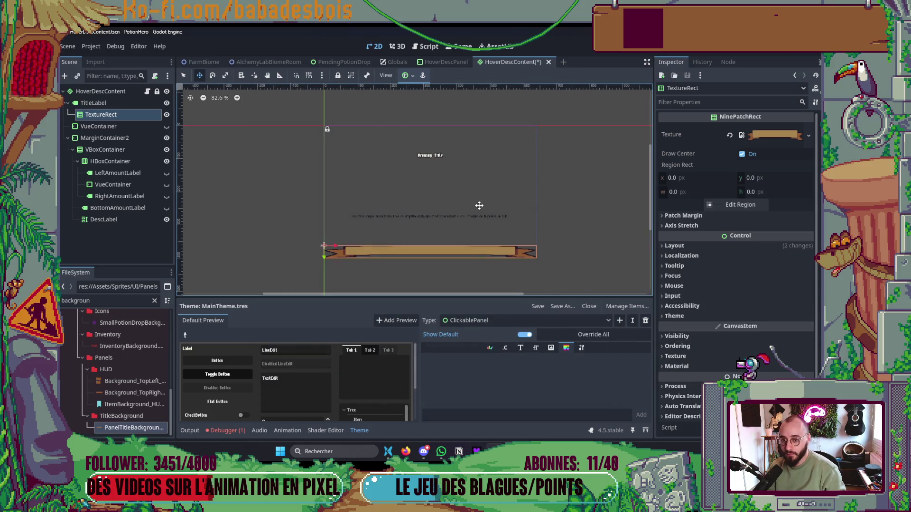
- Set the NinePatchRect's horizontal and vertical Axis Stretch to Tile
click(734, 215)
click(731, 217)
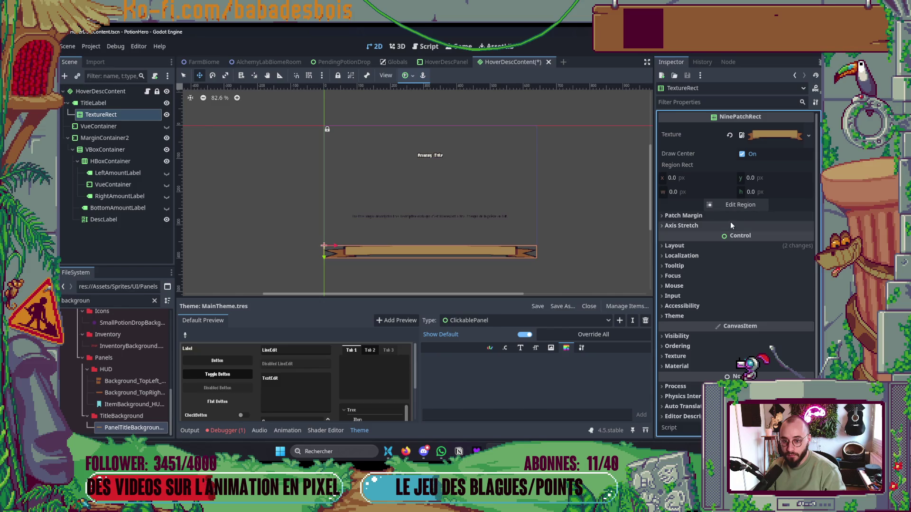
click(730, 225)
click(769, 237)
click(768, 260)
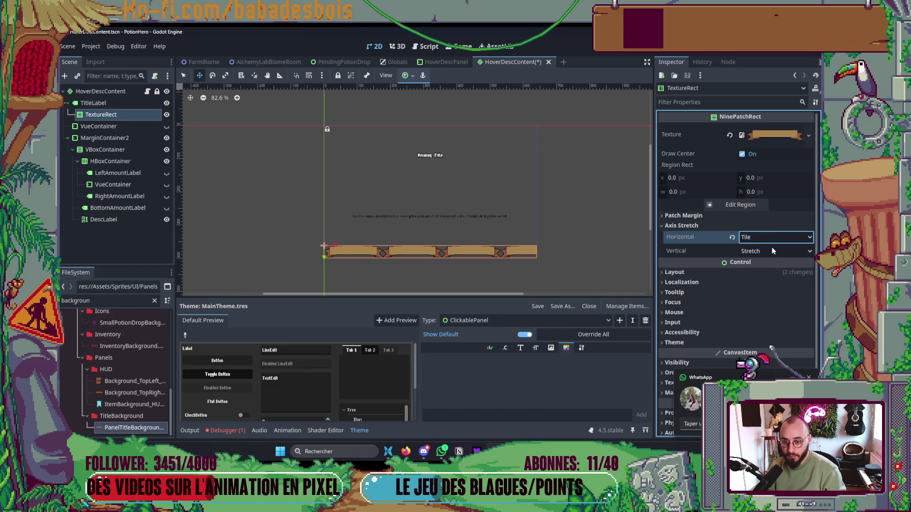
click(771, 250)
click(770, 274)
- Save the HoverDescContent scene
scroll(403, 239, up, 4)
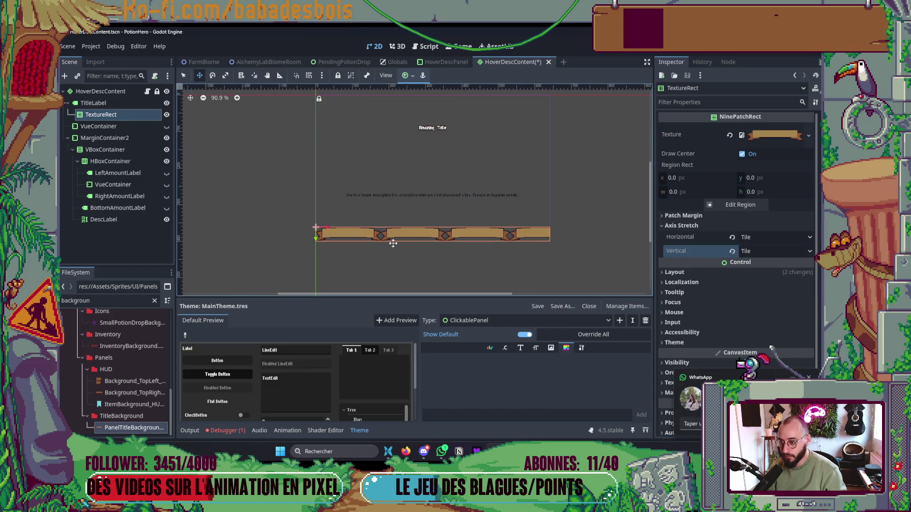
scroll(463, 240, down, 2)
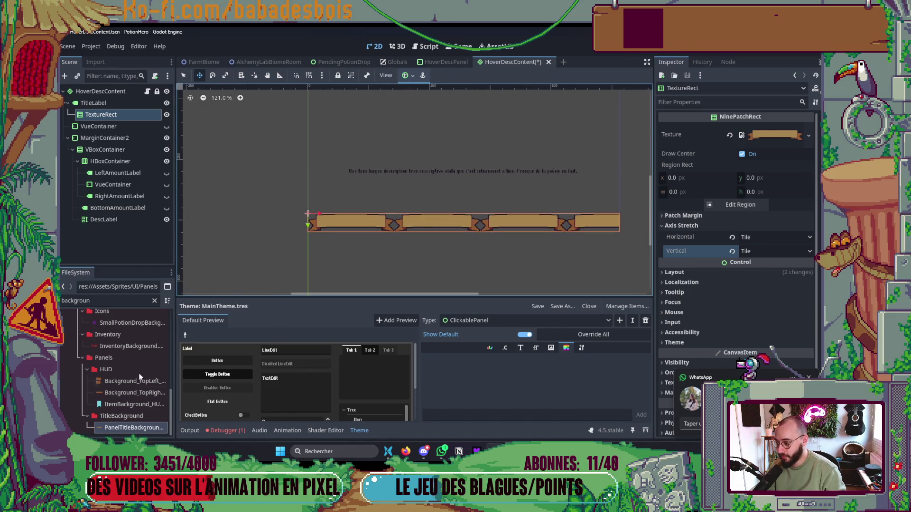
drag(498, 239, 496, 241)
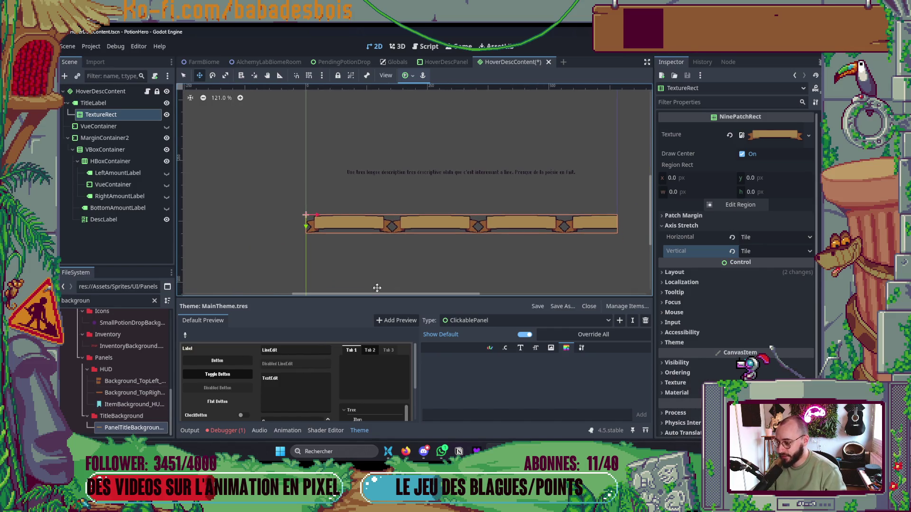
key(ctrl+s)
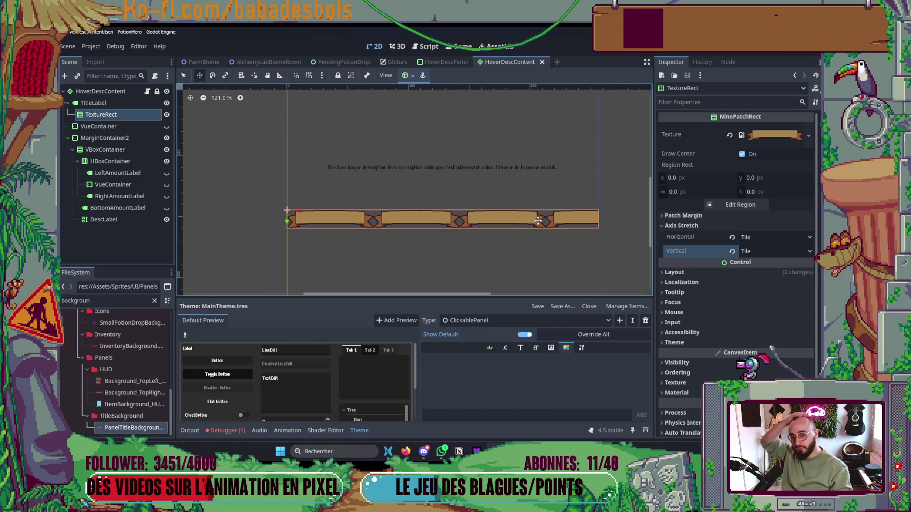
- Switch to Aseprite and bring up the GrayRamp.aseprite sprite
scroll(403, 190, right, 2)
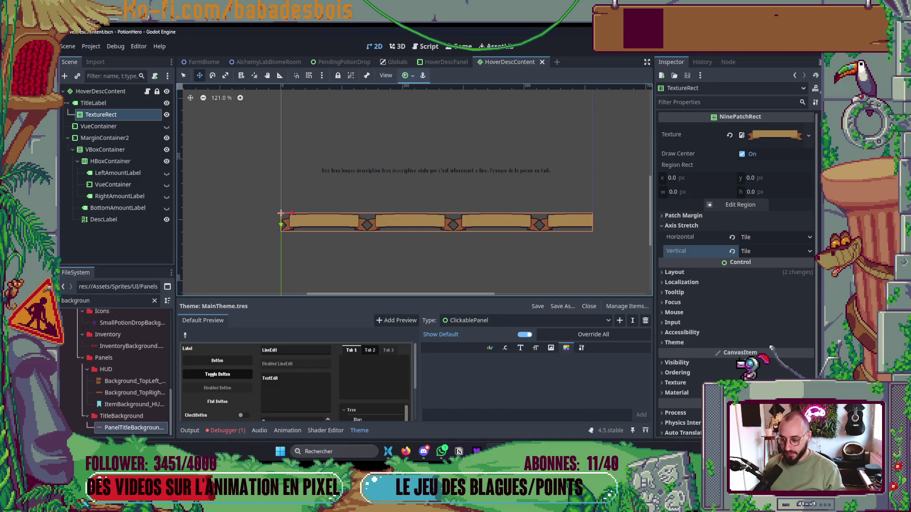
key(alt+Tab)
click(158, 53)
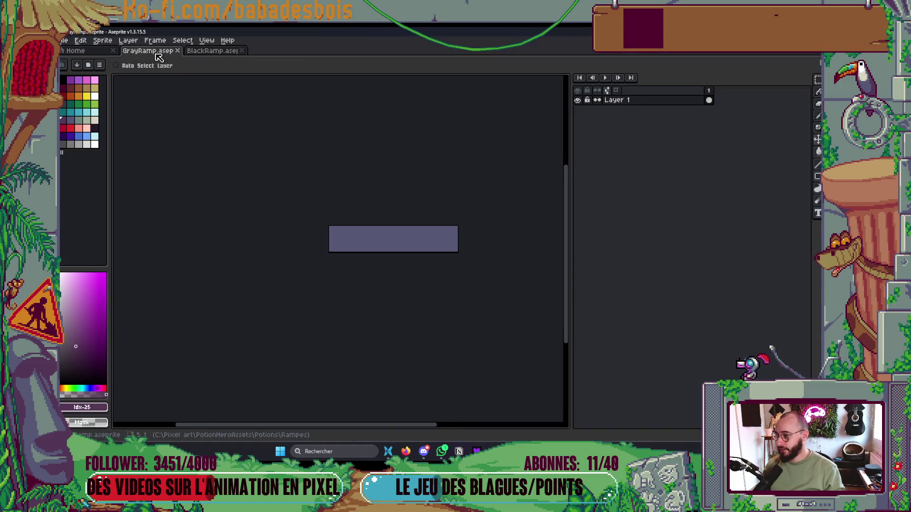
- Browse from the Home page to PotionHeroAssets/UI/HUD and open HUD_Mockup.aseprite
click(91, 52)
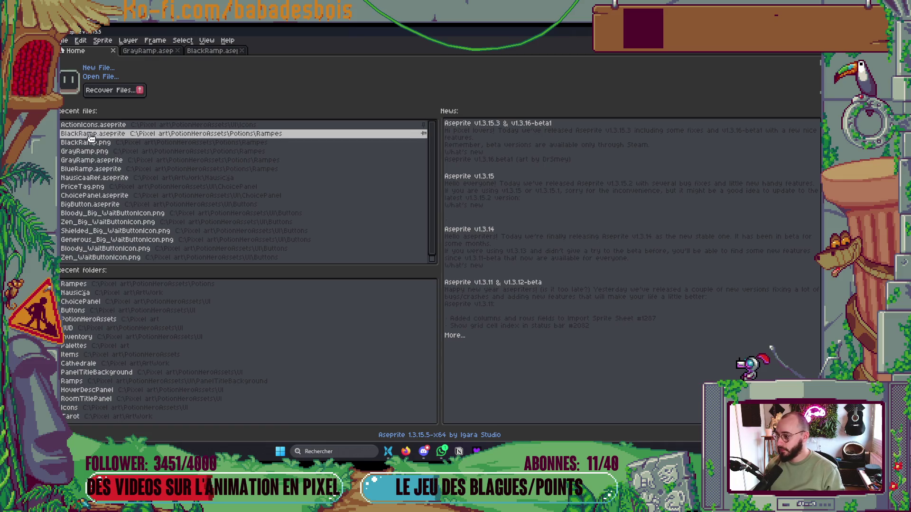
scroll(90, 235, down, 1)
click(101, 78)
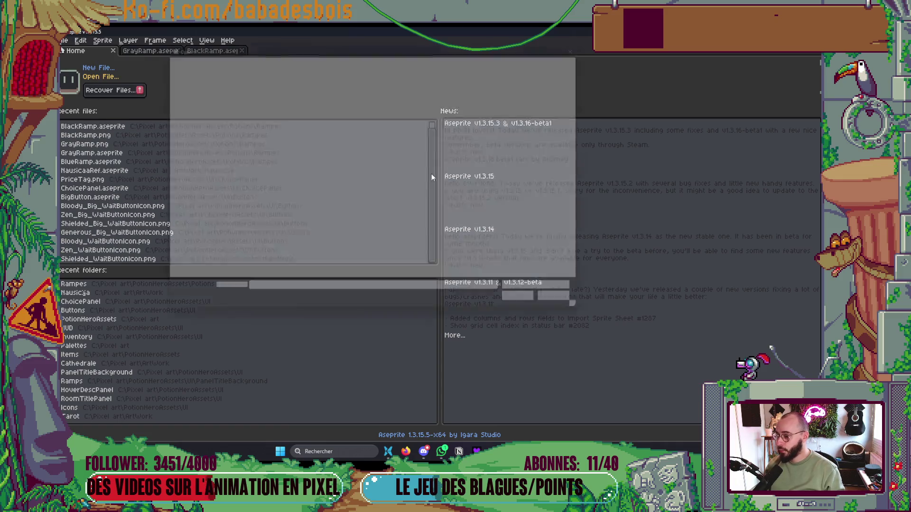
click(367, 56)
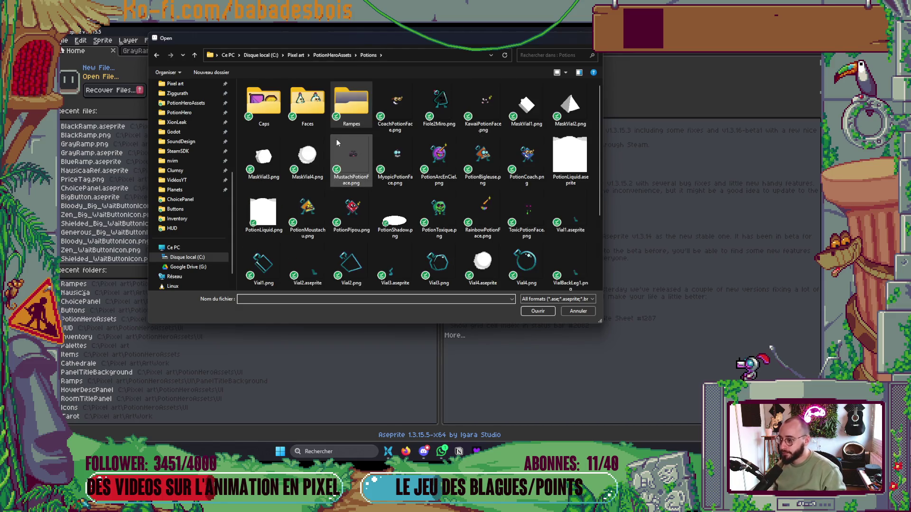
key(alt+Up)
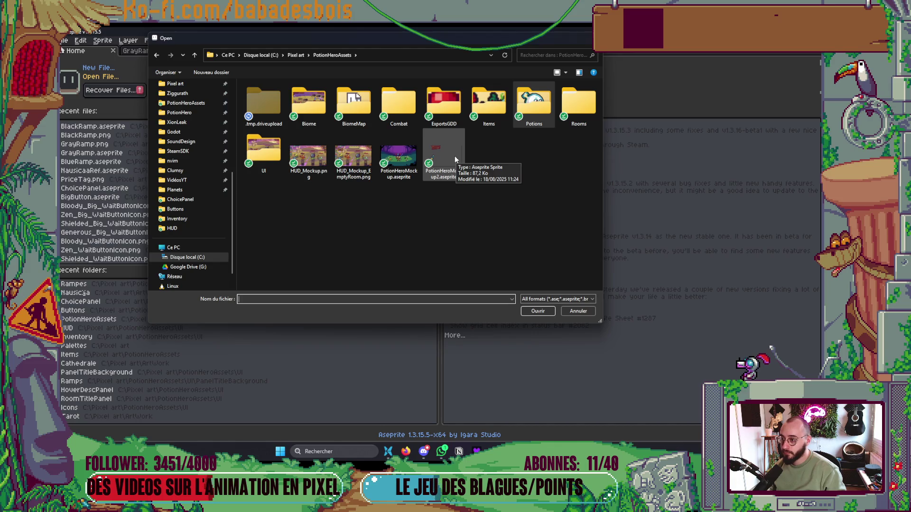
double_click(390, 109)
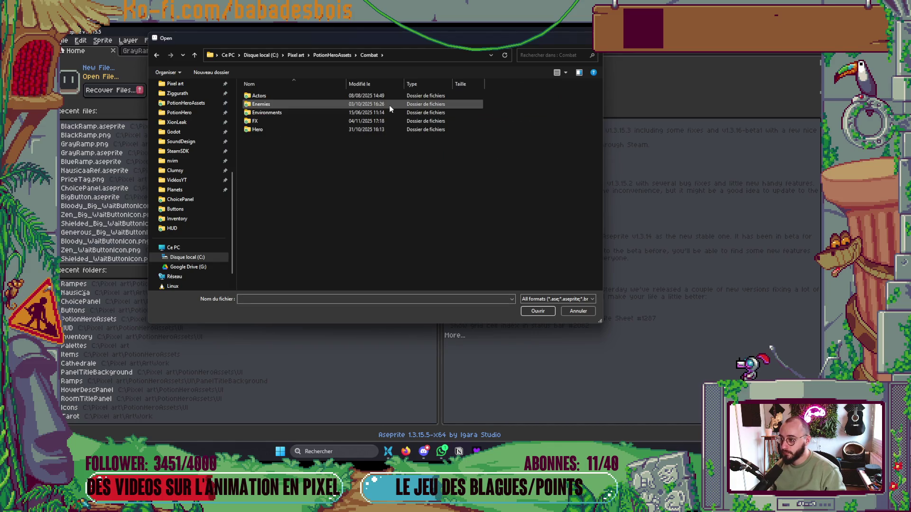
click(195, 55)
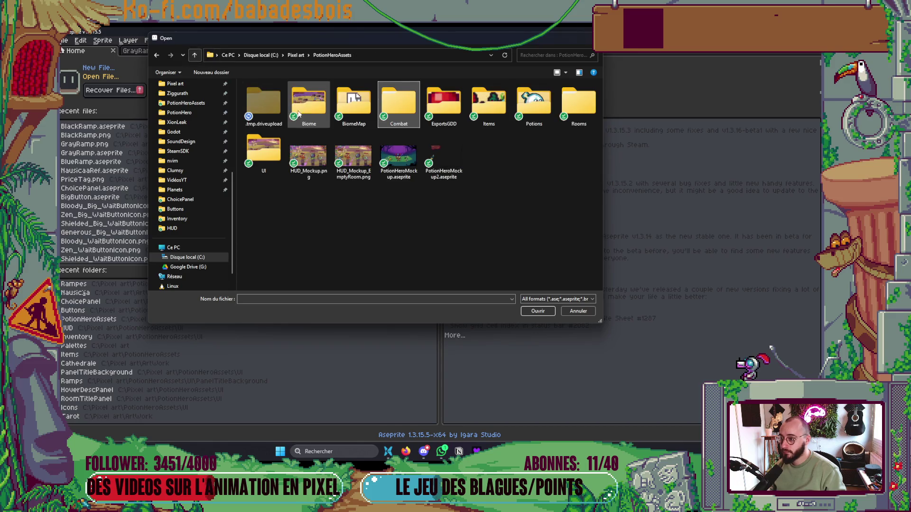
double_click(264, 151)
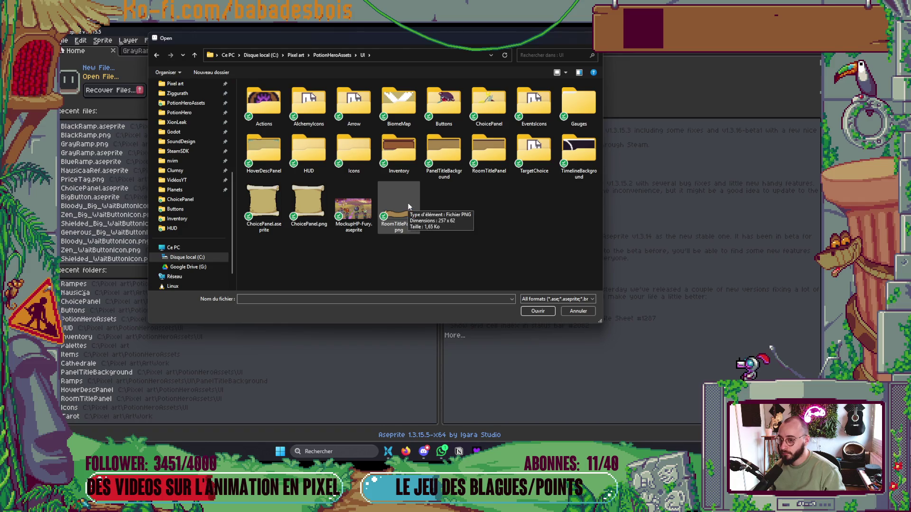
double_click(298, 149)
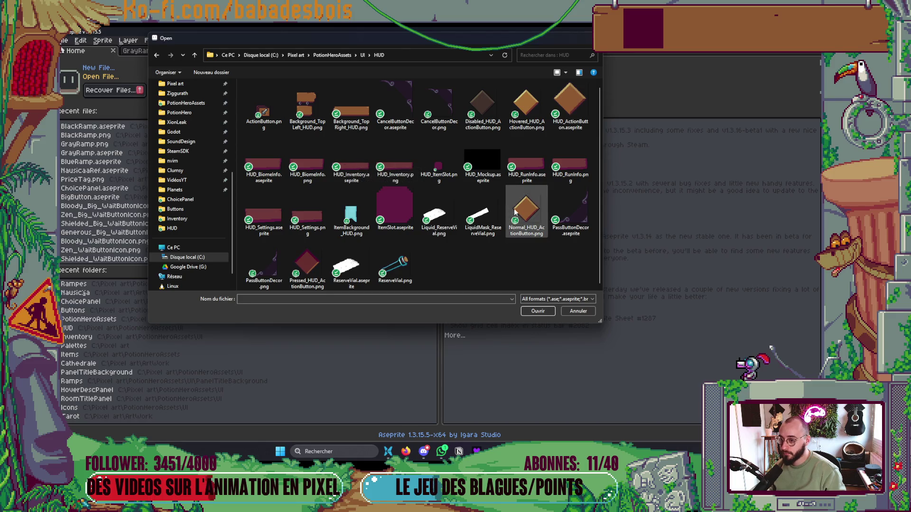
double_click(481, 163)
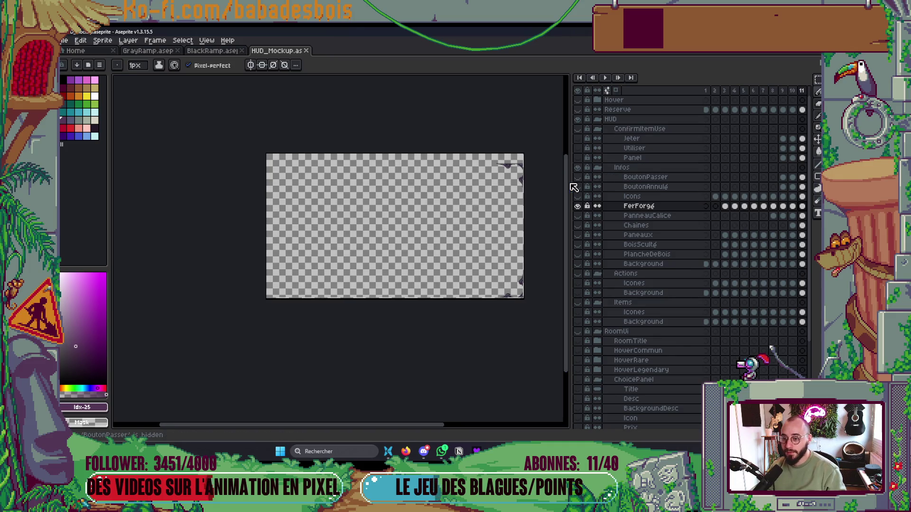
- Widen the timeline, hide Hover and Reserve, collapse ChoicePanel, and show the HoverCommun layer
mouse_move(570, 187)
mouse_down()
mouse_move(464, 187)
mouse_move(489, 187)
mouse_up()
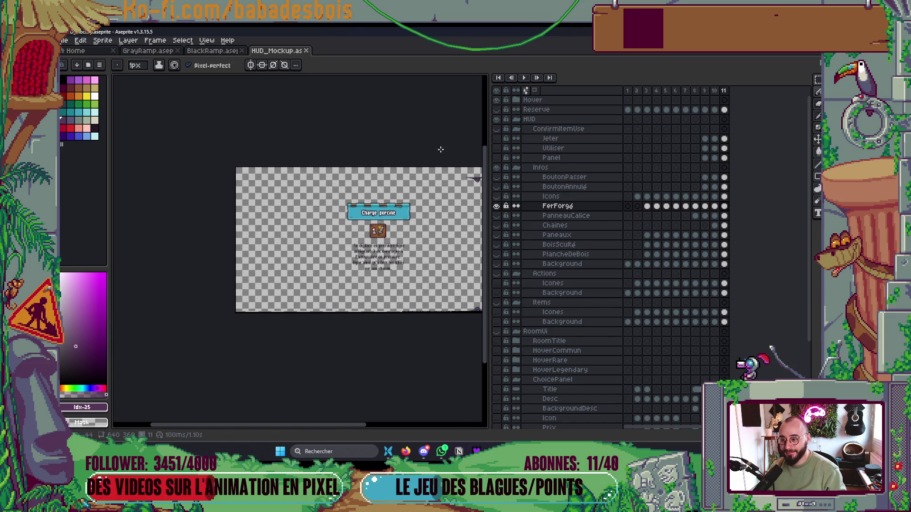
drag(496, 100, 496, 109)
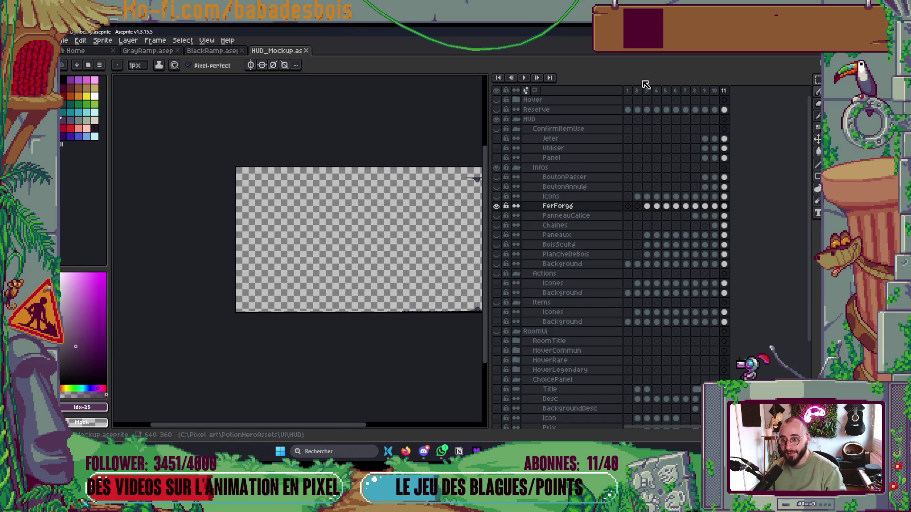
scroll(694, 251, down, 1)
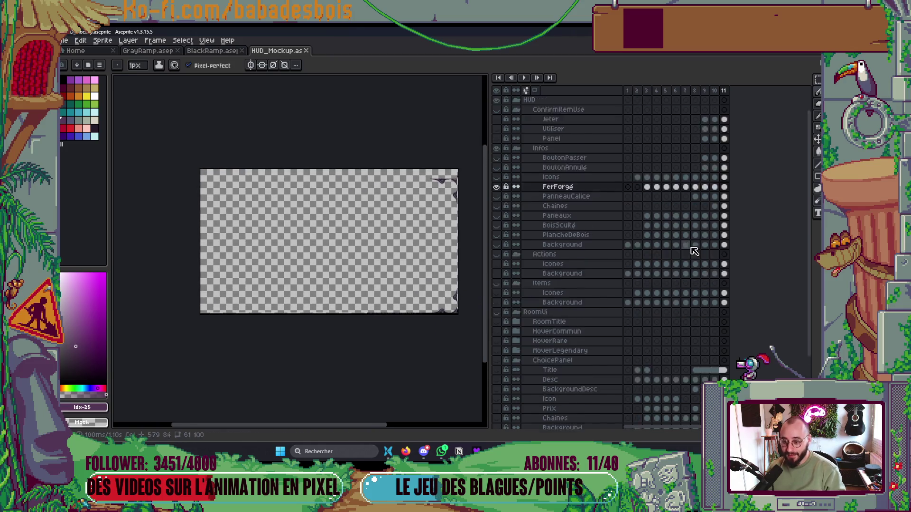
scroll(694, 251, down, 5)
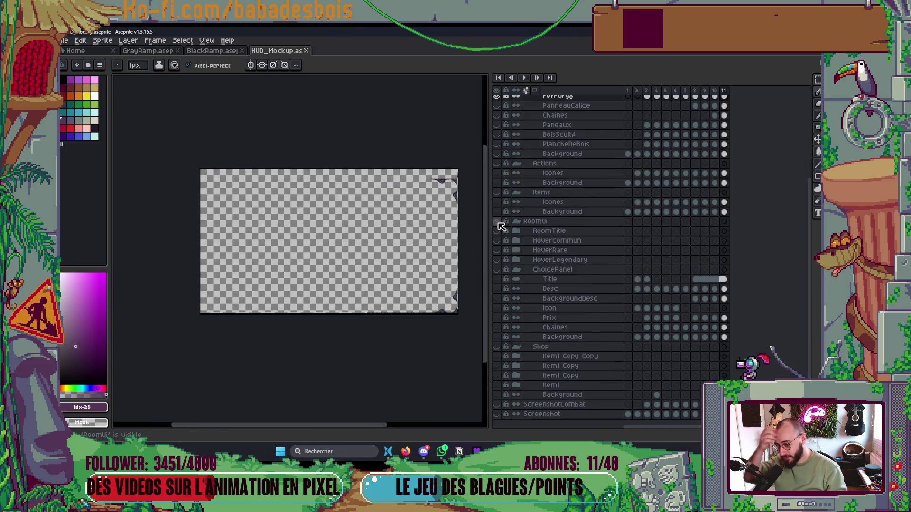
click(515, 270)
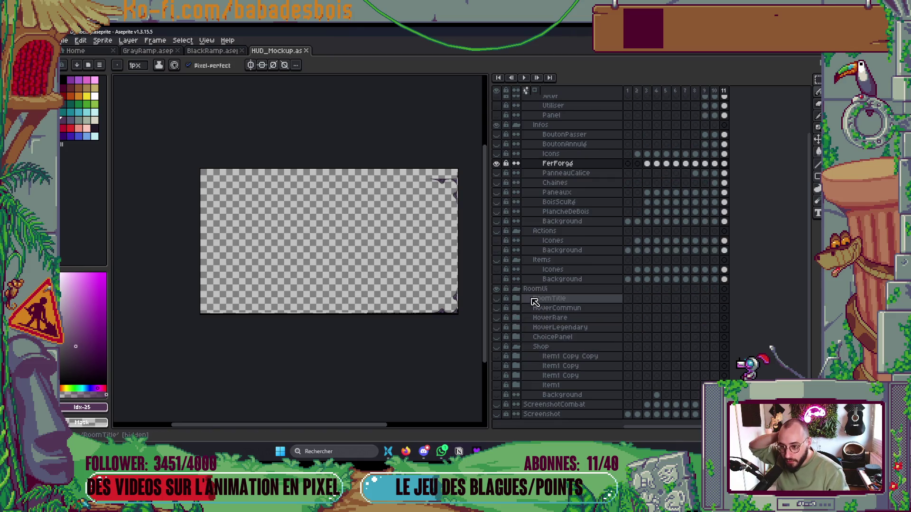
click(496, 307)
scroll(450, 197, up, 5)
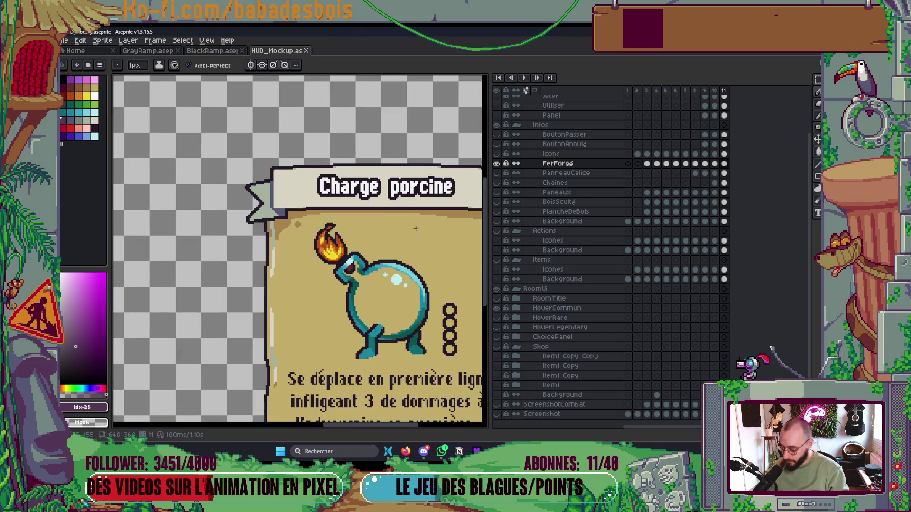
- Pick the TitleBG layer and marquee-select the Charge porcine card's title banner
key(v)
click(452, 195)
scroll(427, 223, down, 2)
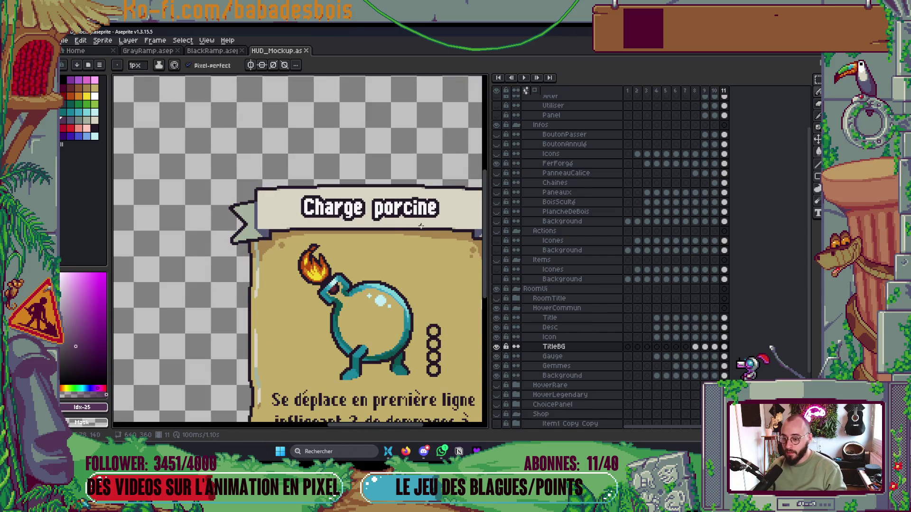
key(m)
mouse_move(172, 188)
mouse_down()
mouse_move(356, 260)
mouse_move(469, 281)
mouse_up()
key(alt+Tab)
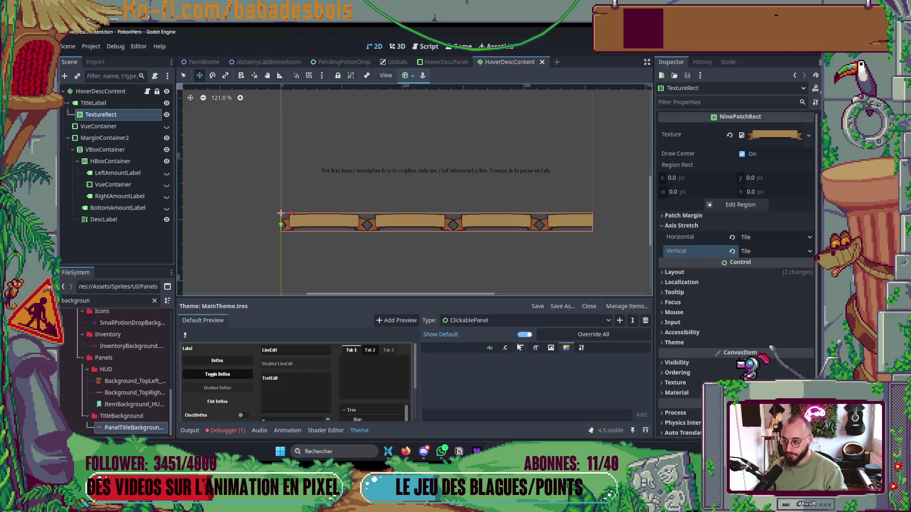
- Back in Godot, open the Region Editor for the NinePatchRect's banner texture
key(alt+Tab)
key(alt+Tab)
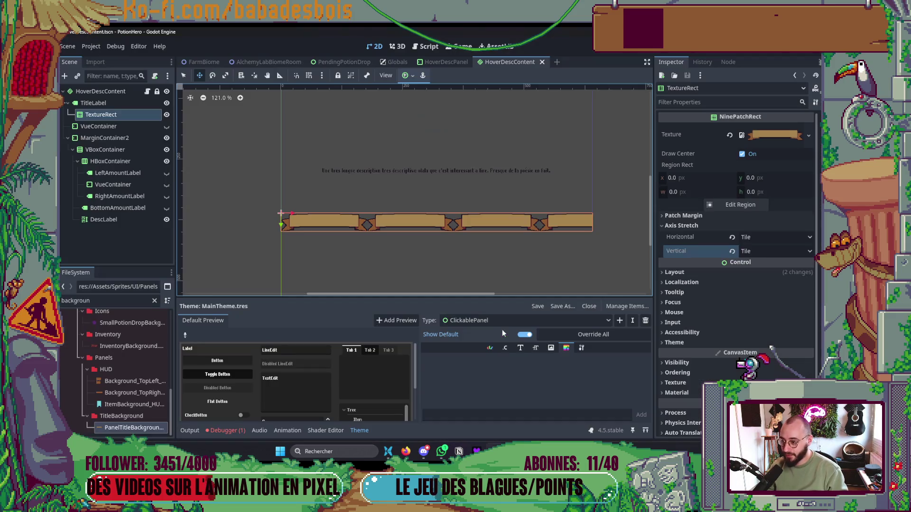
key(alt+Tab)
key(alt+Tab)
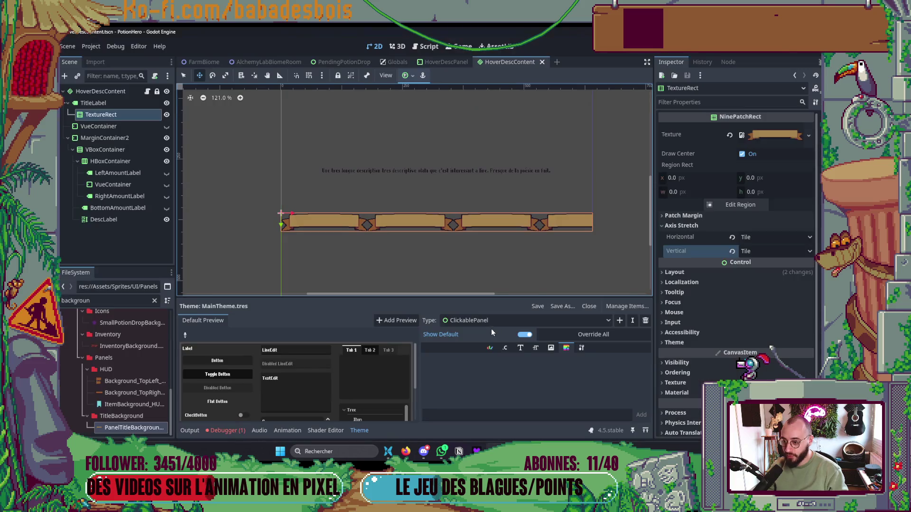
scroll(495, 261, down, 1)
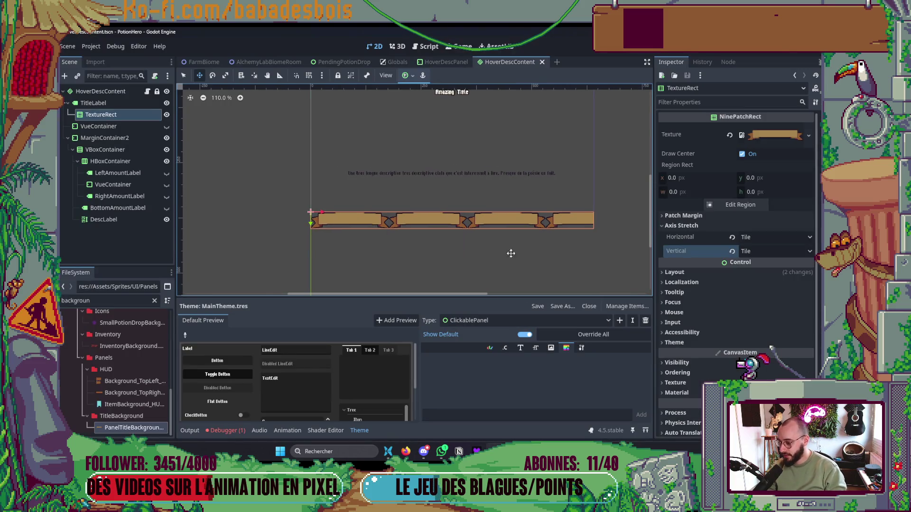
click(759, 205)
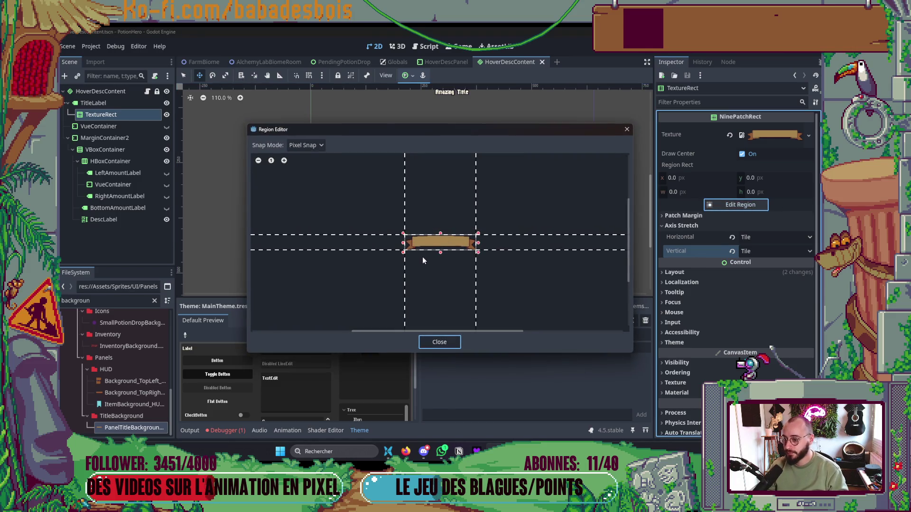
- Drag the top, bottom, left and right patch margins inside the ribbon ends, then close the editor
scroll(422, 257, up, 4)
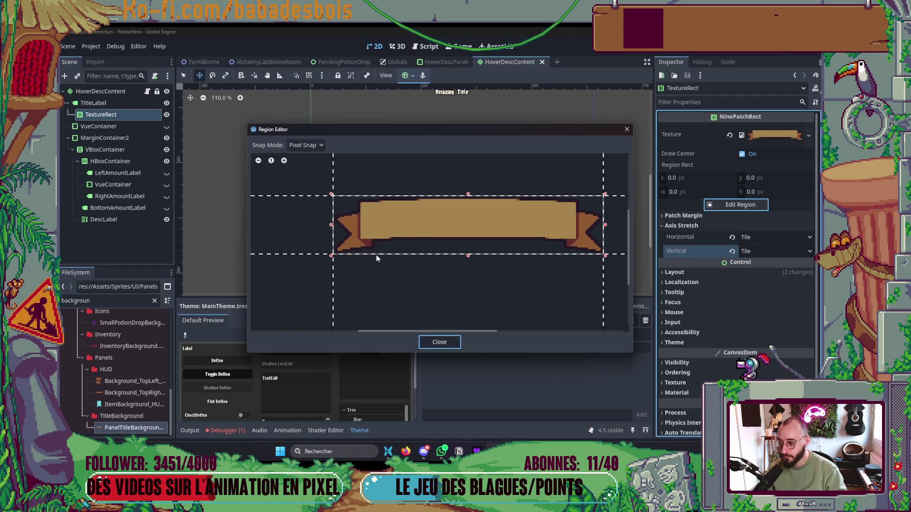
drag(376, 255, 387, 234)
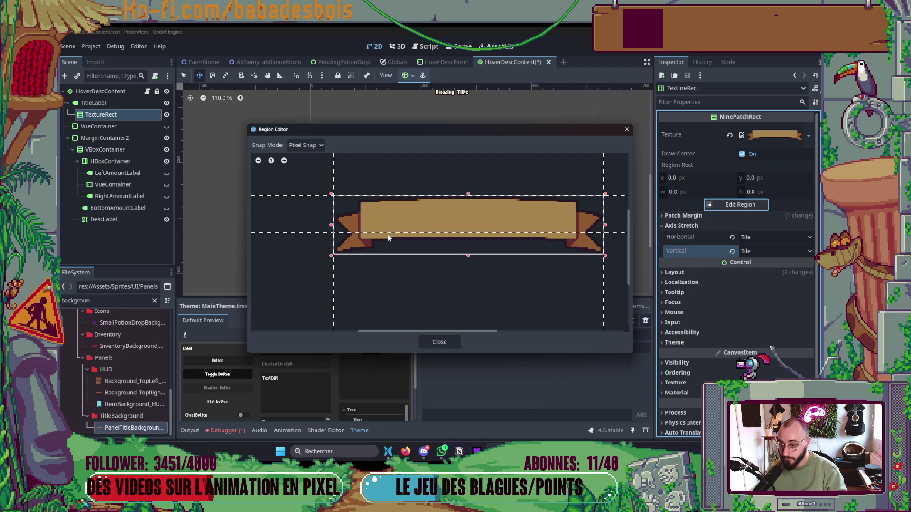
drag(318, 195, 321, 234)
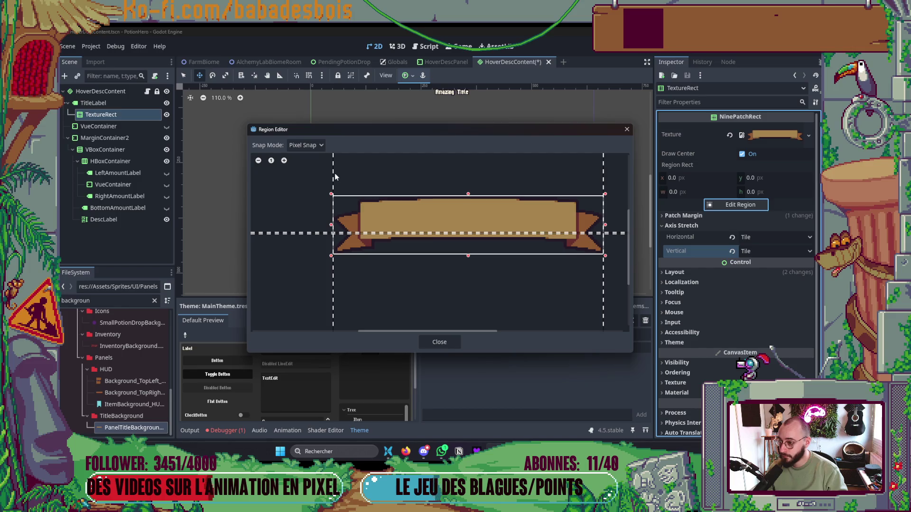
drag(344, 177, 423, 181)
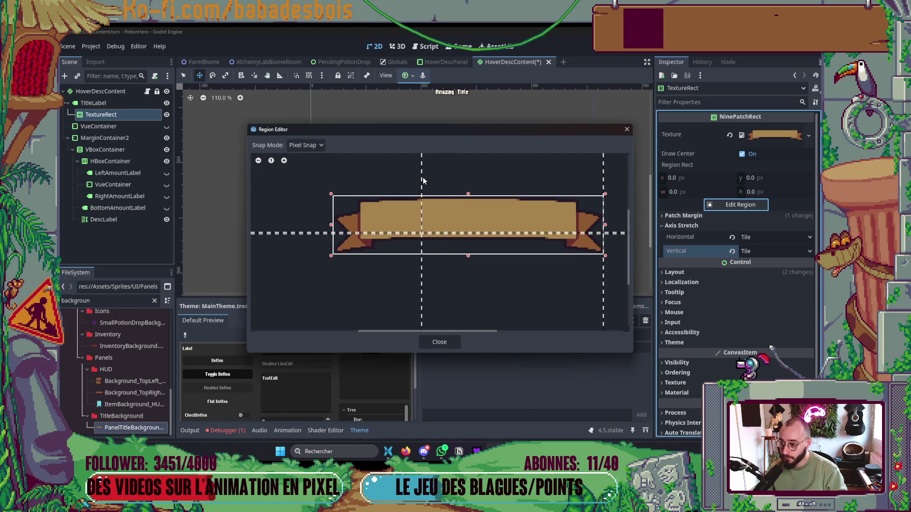
drag(603, 177, 516, 183)
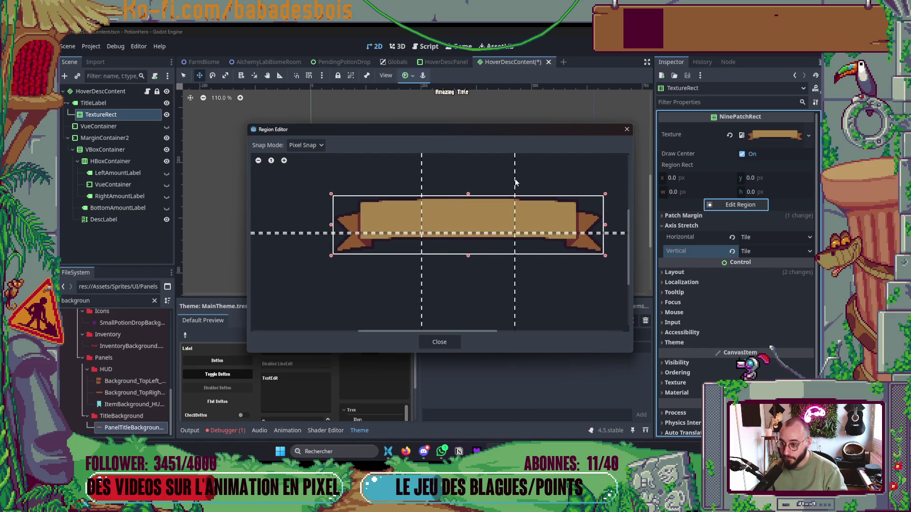
click(441, 342)
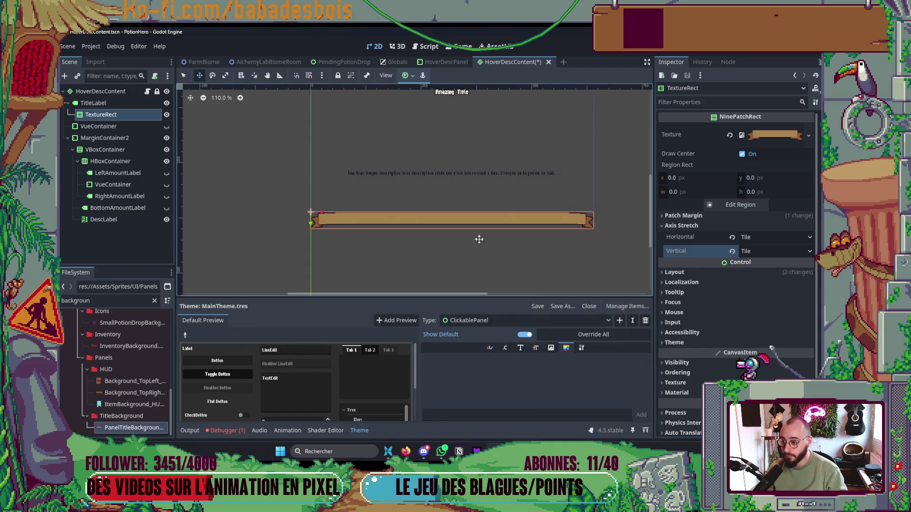
- Save, then set the TextureRect banner's Transform position to 0, 0
key(ctrl+s)
scroll(526, 174, down, 3)
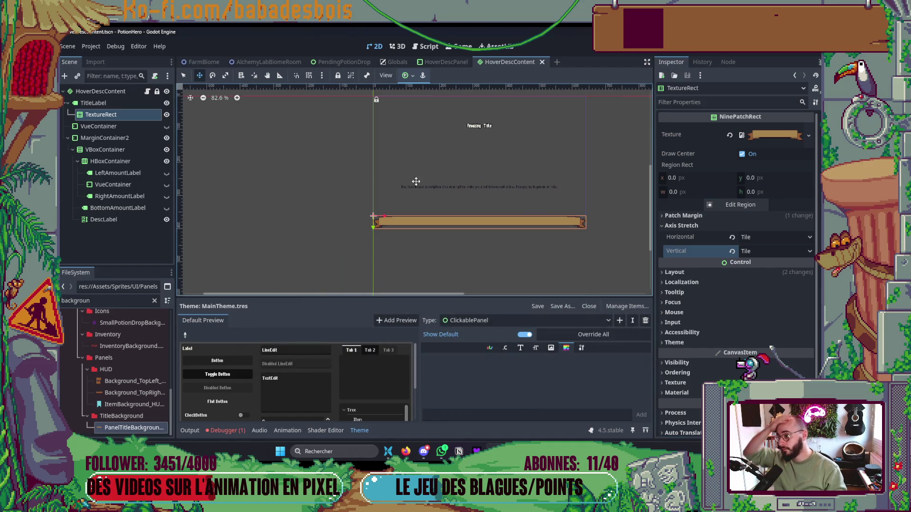
click(121, 101)
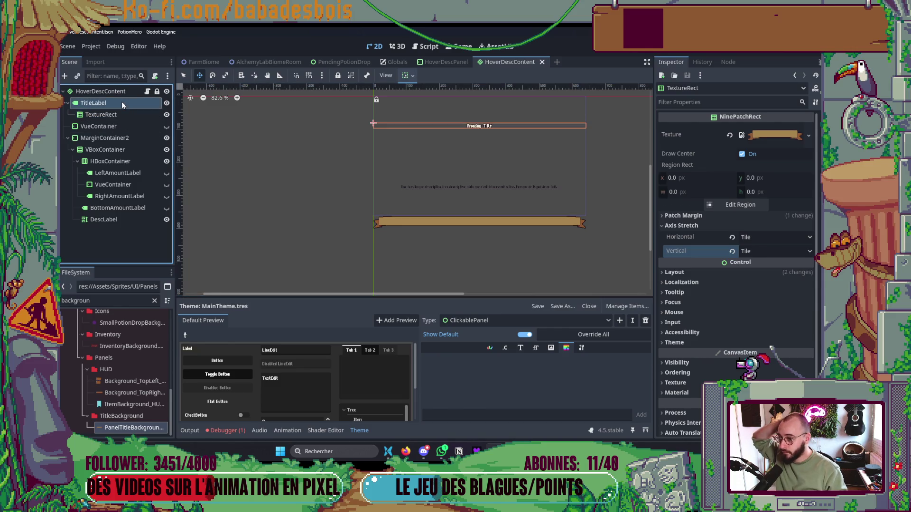
click(118, 114)
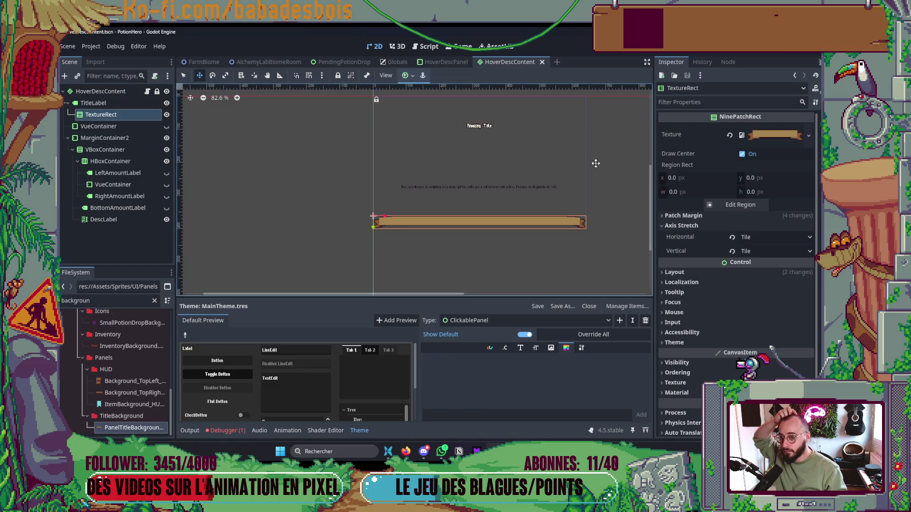
click(704, 272)
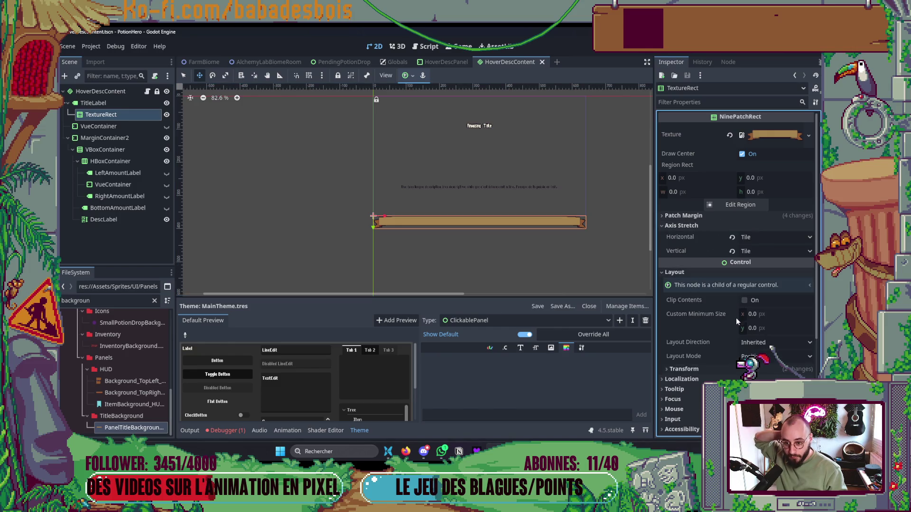
click(694, 370)
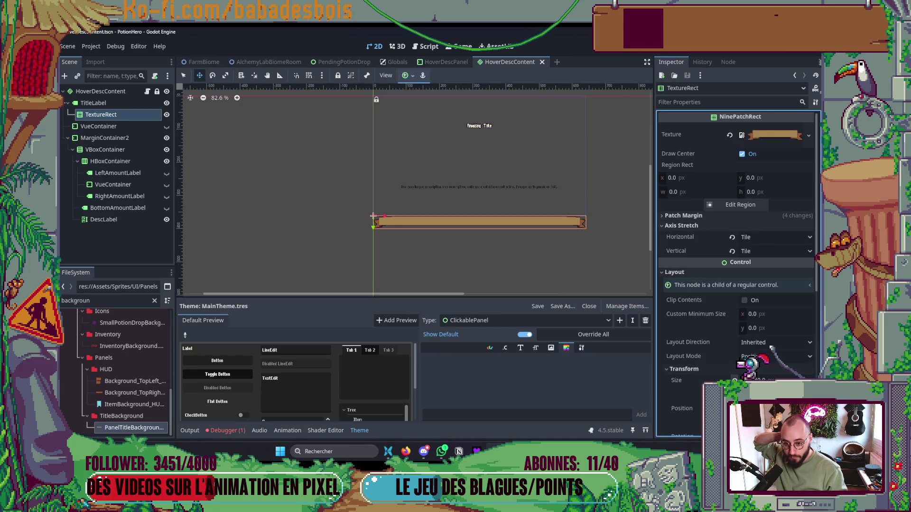
key(Return)
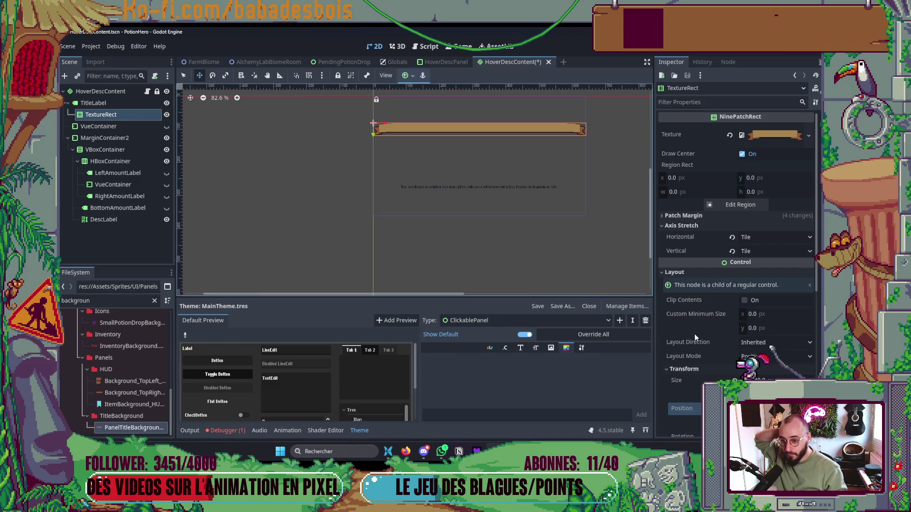
scroll(713, 357, down, 5)
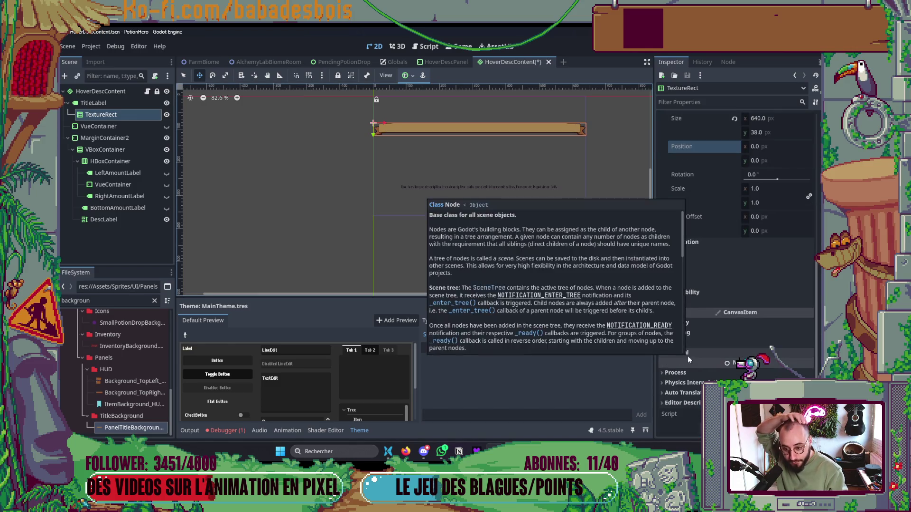
click(684, 326)
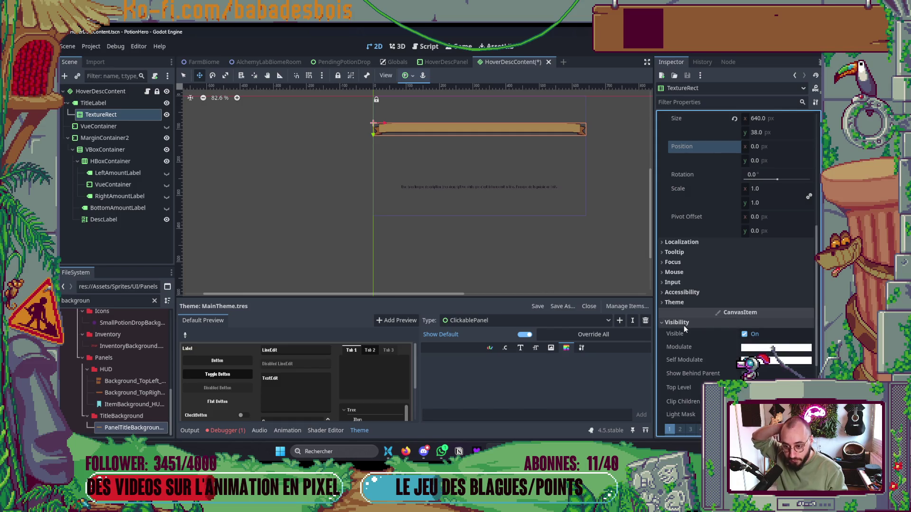
- Enable Show Behind Parent on the banner, close the Theme panel, and save
click(744, 373)
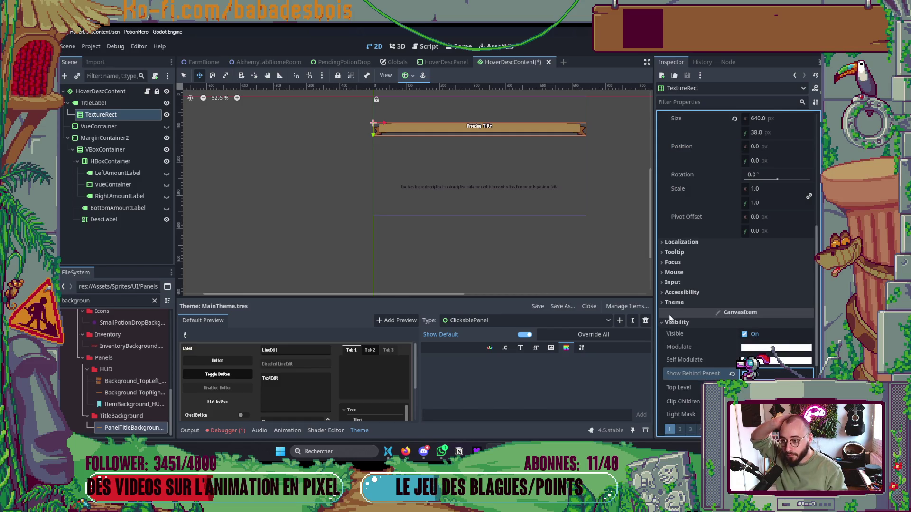
scroll(470, 135, up, 5)
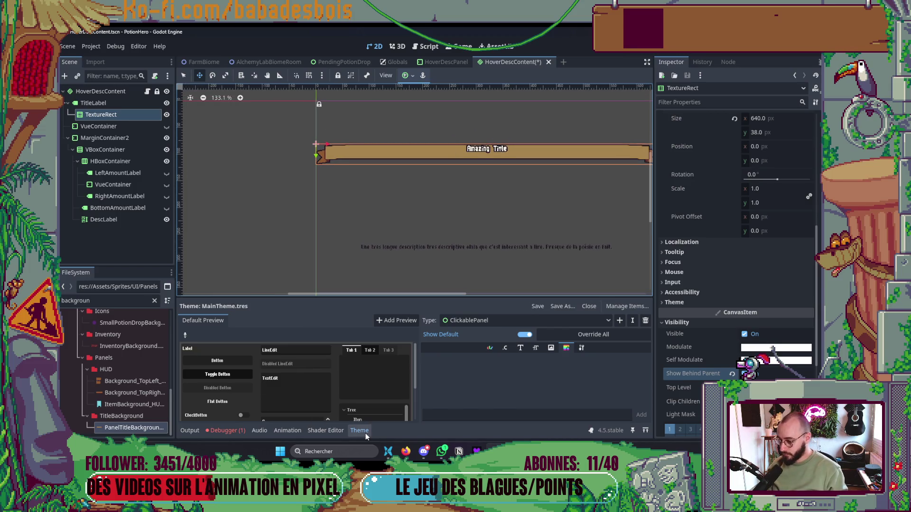
click(365, 431)
scroll(470, 215, up, 2)
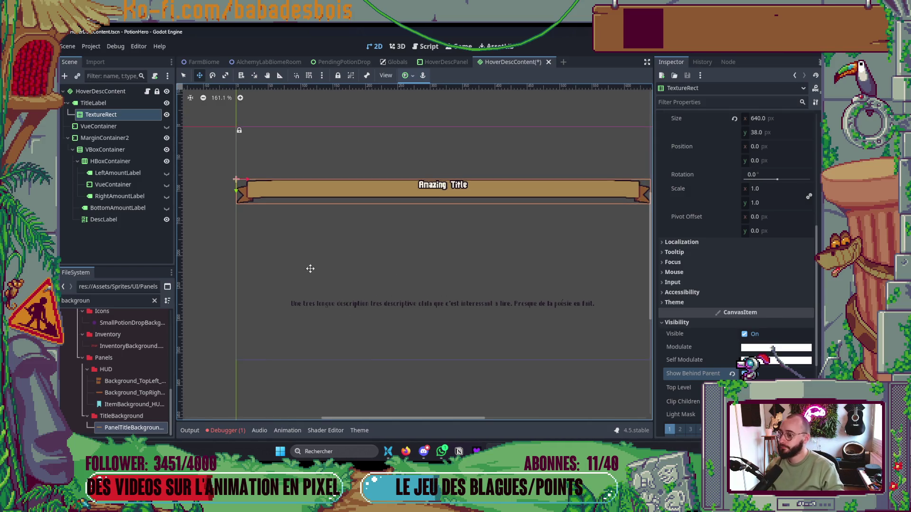
key(ctrl+s)
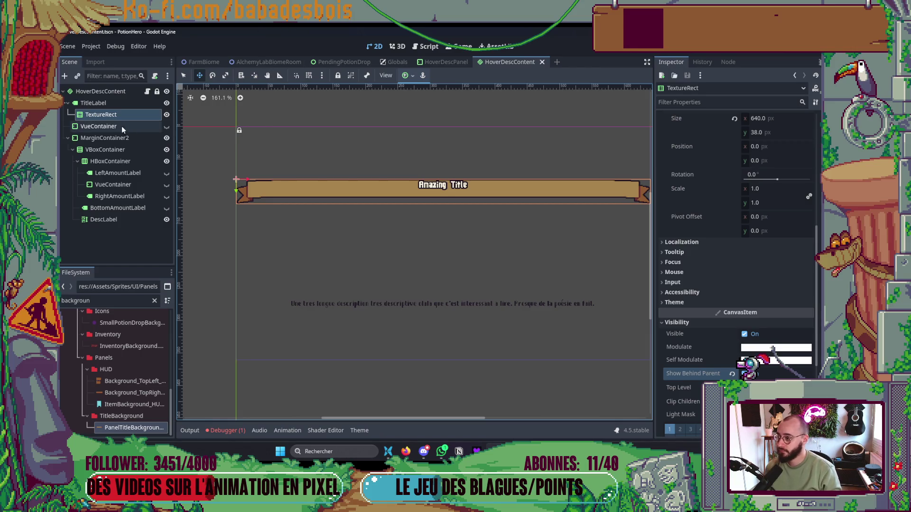
- Select TitleLabel and center the view on the title banner
click(110, 104)
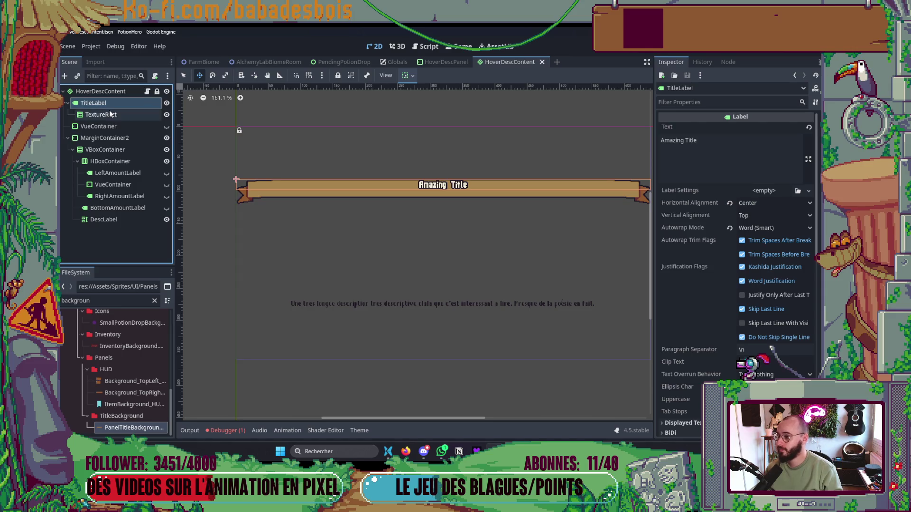
click(110, 104)
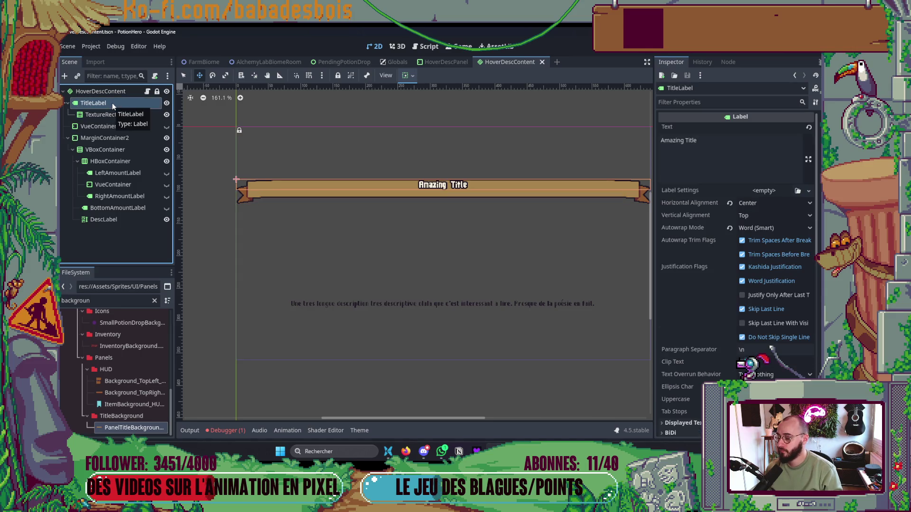
double_click(110, 104)
double_click(107, 116)
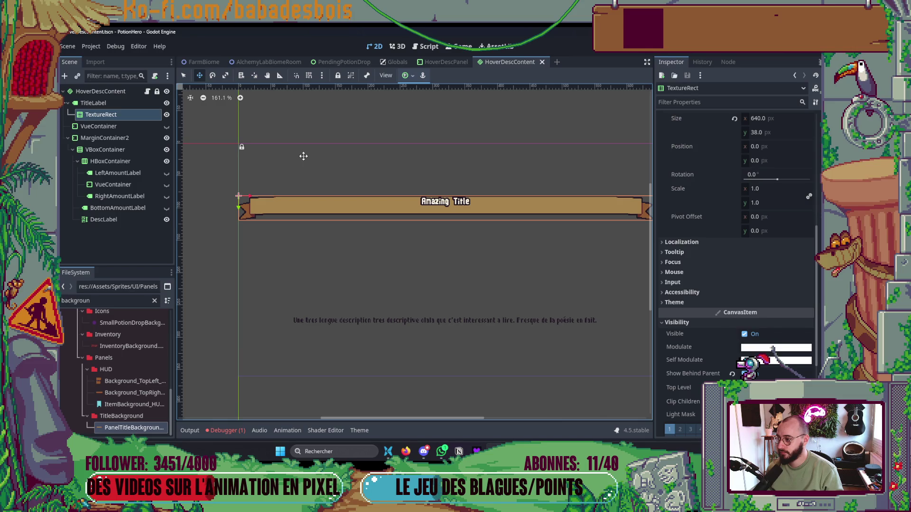
click(101, 104)
right_click(101, 104)
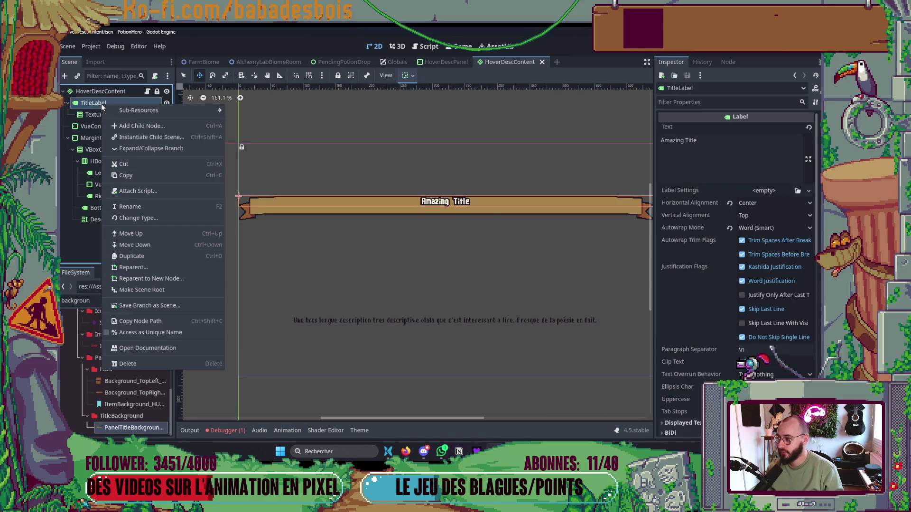
- Add a MarginContainer under TitleLabel, move TextureRect into it, and anchor it full width
click(136, 121)
double_click(292, 138)
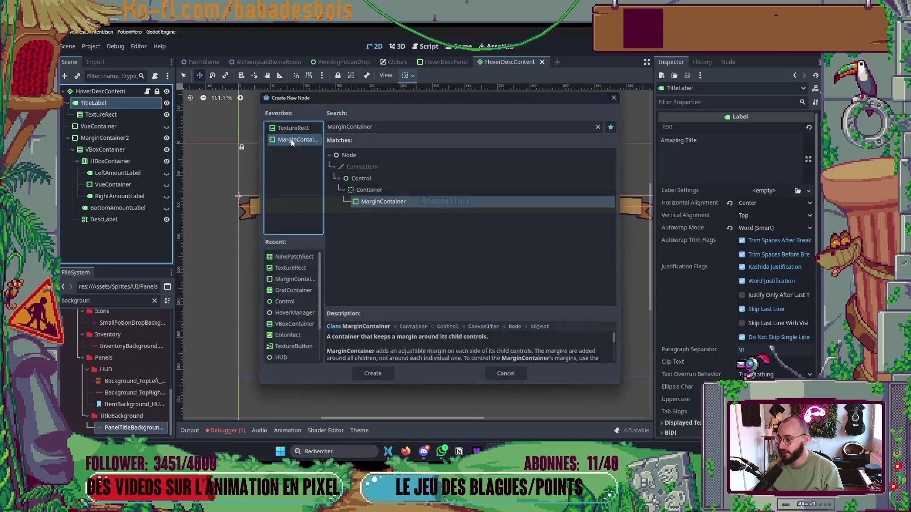
drag(101, 115, 119, 126)
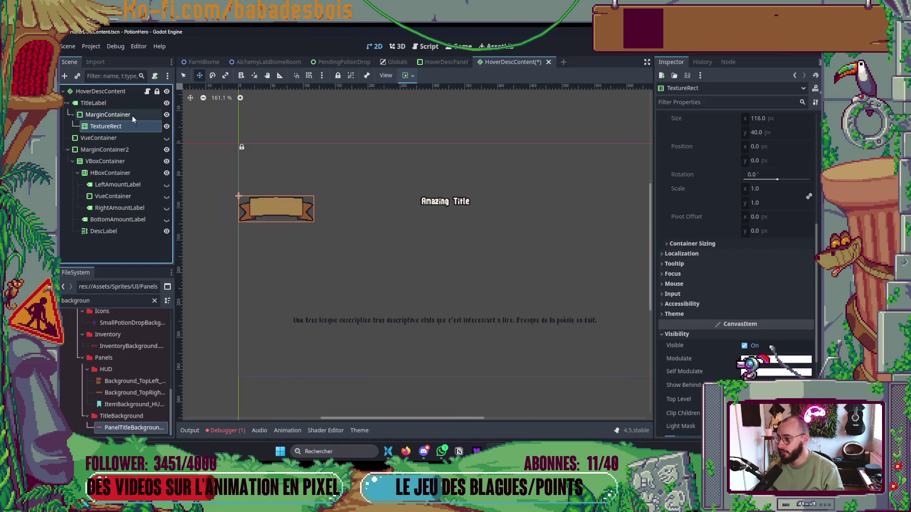
click(132, 116)
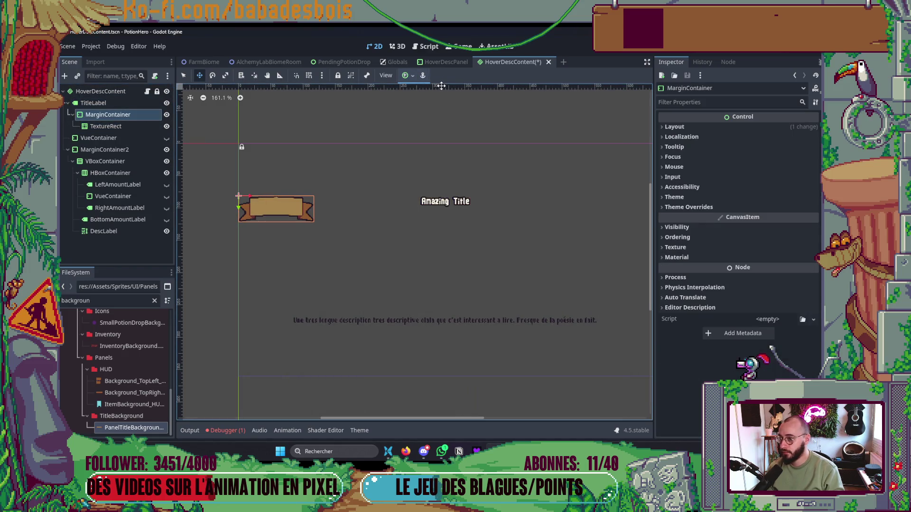
click(419, 76)
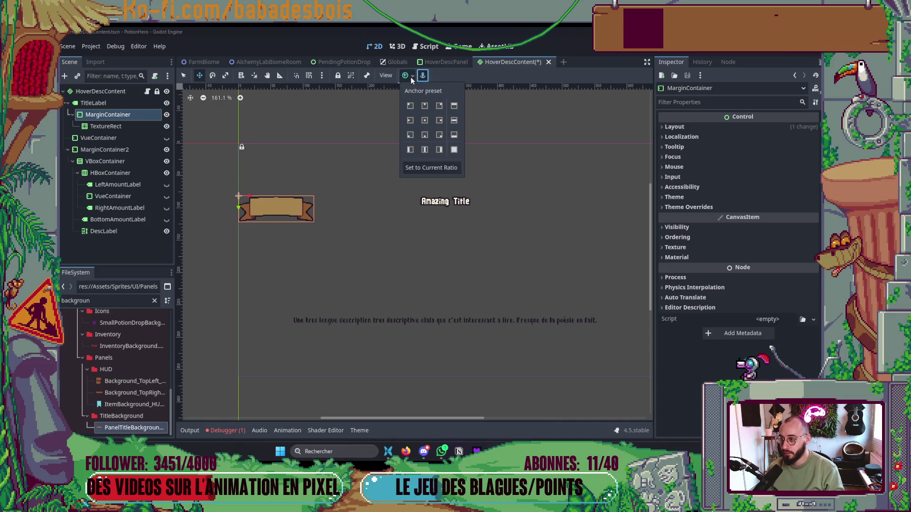
click(454, 121)
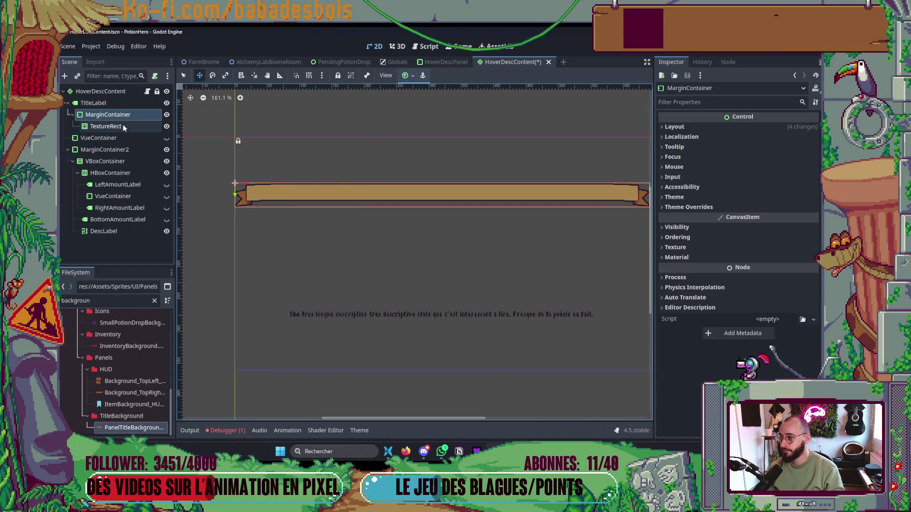
- Enable Show Behind Parent on the MarginContainer
click(687, 228)
click(745, 279)
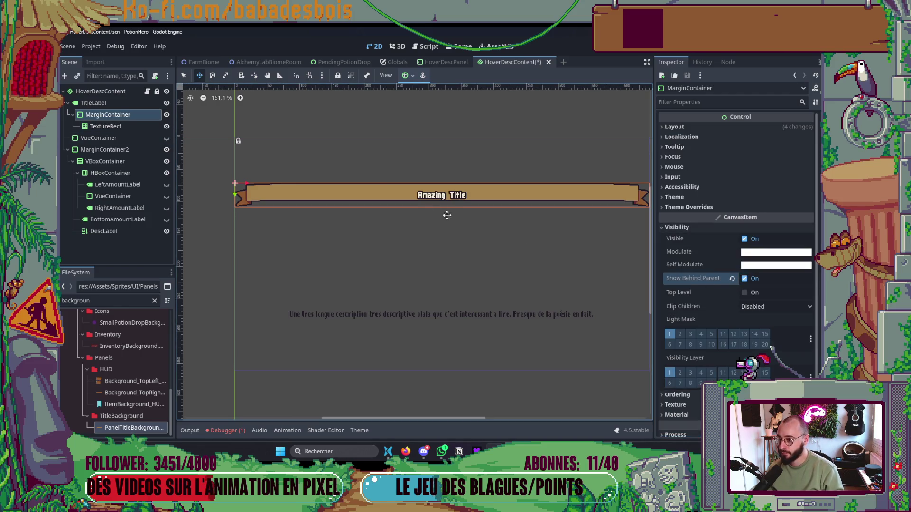
scroll(696, 332, down, 2)
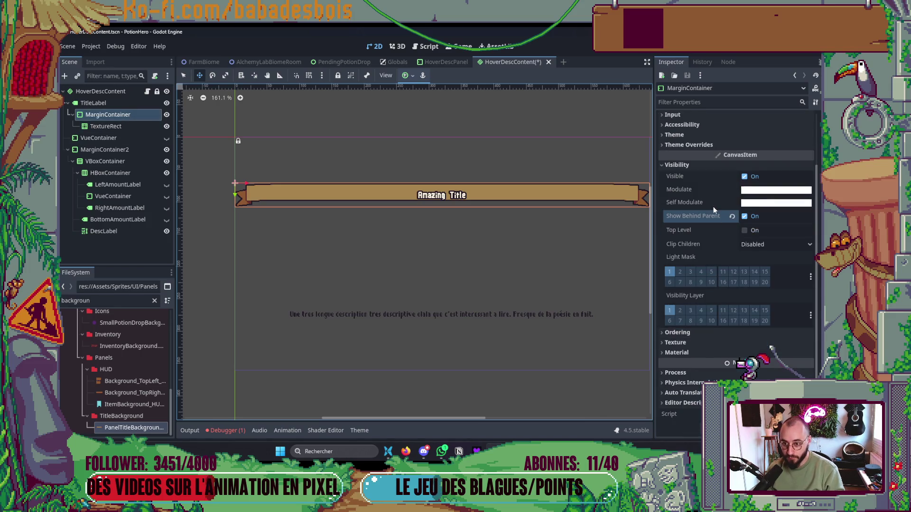
scroll(707, 202, up, 2)
- Override the container's Margin Top constant to 8 and save the scene
click(687, 185)
click(685, 196)
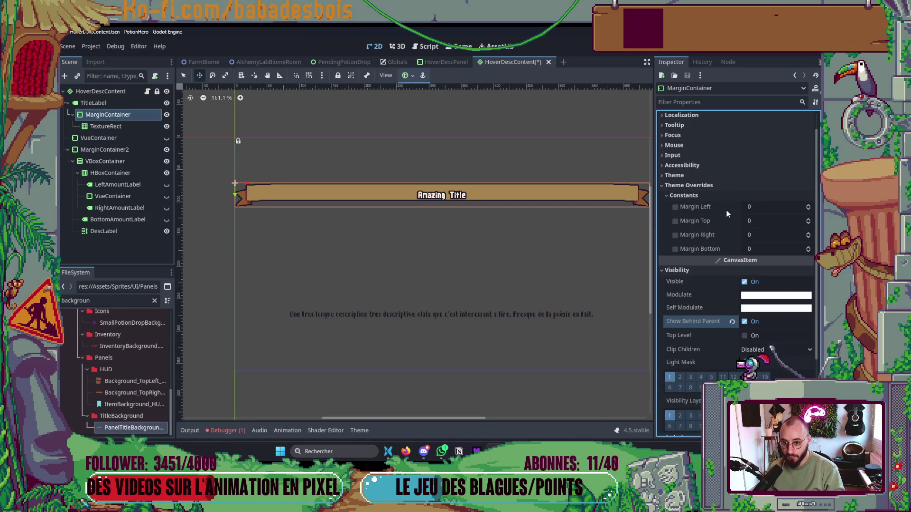
click(688, 222)
drag(812, 221, 812, 221)
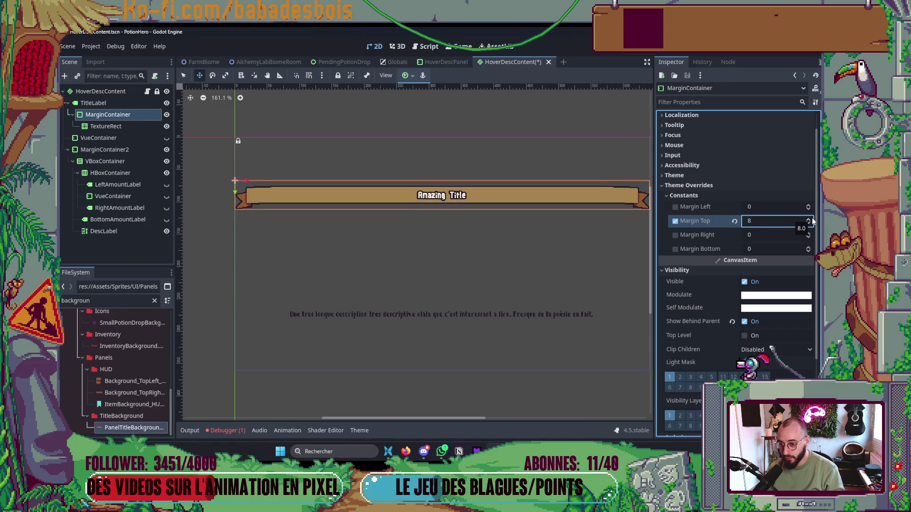
scroll(537, 256, down, 2)
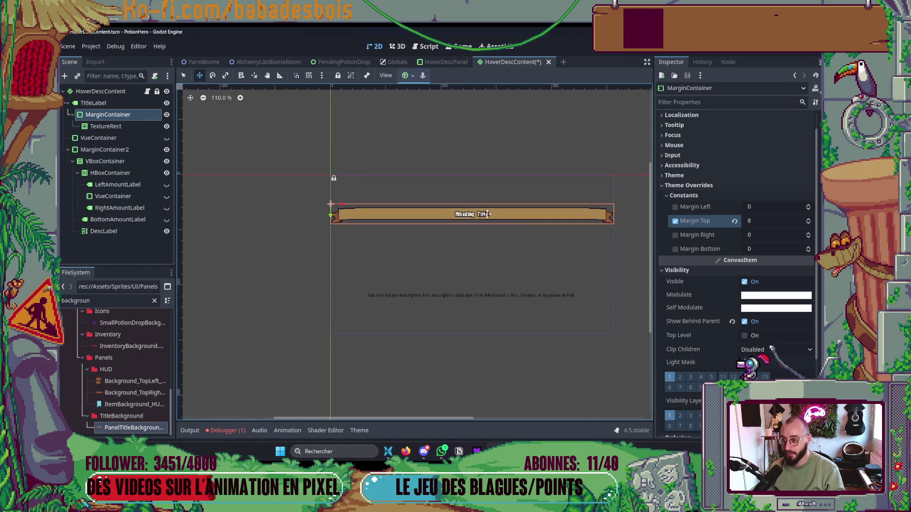
click(271, 125)
scroll(347, 137, down, 1)
key(ctrl+s)
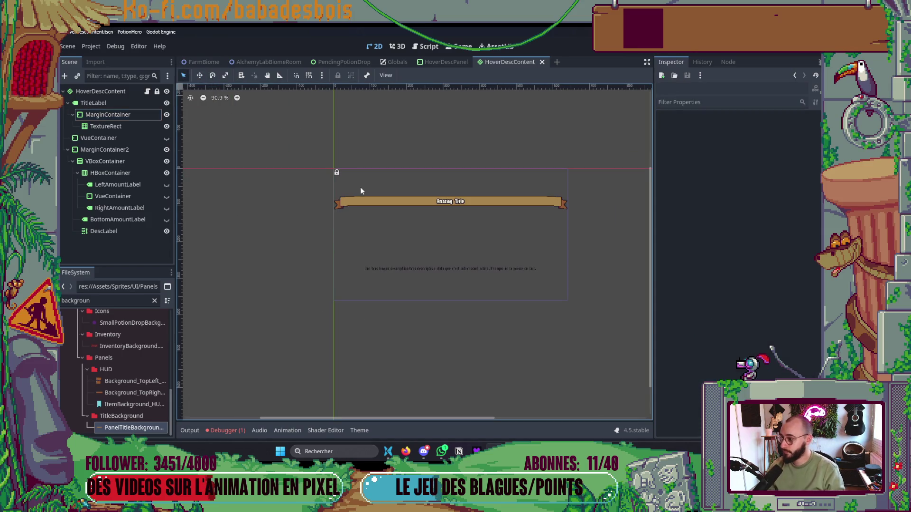
- Toggle the banner texture's visibility to check the layout, then save again
click(141, 112)
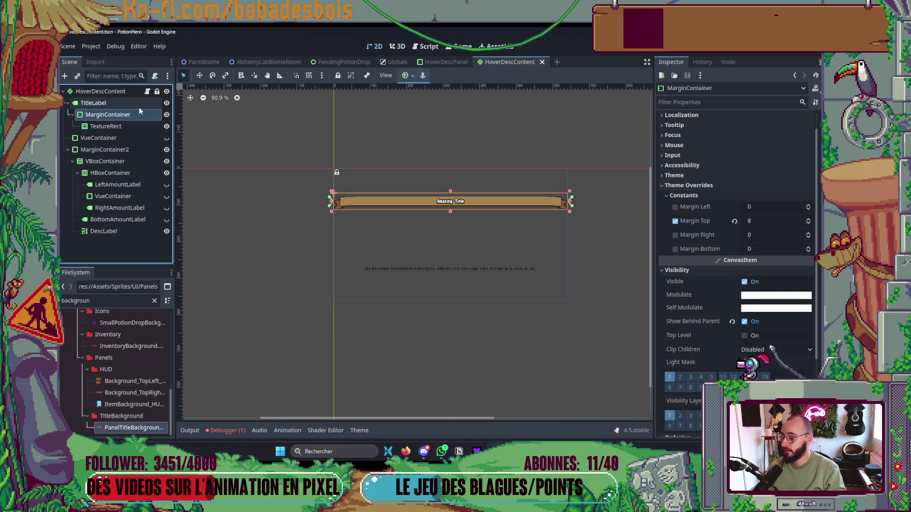
click(167, 126)
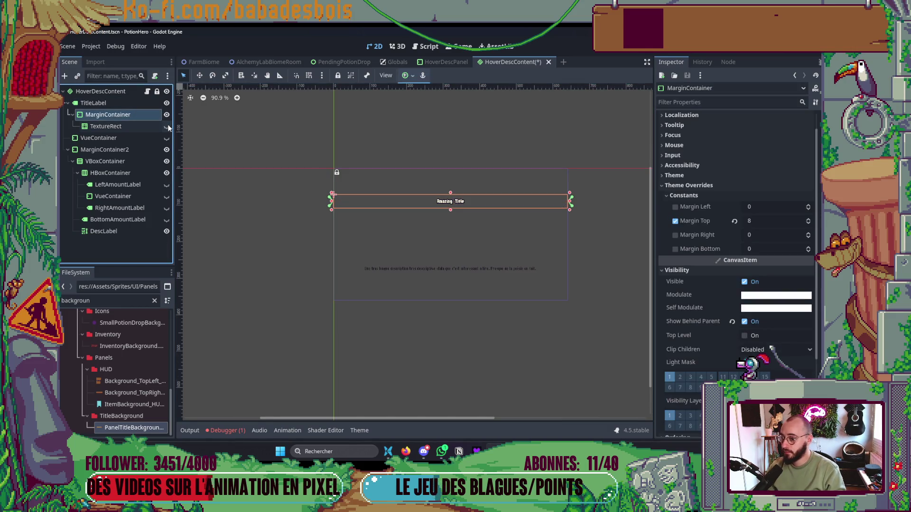
click(166, 126)
click(166, 127)
click(166, 126)
key(ctrl+s)
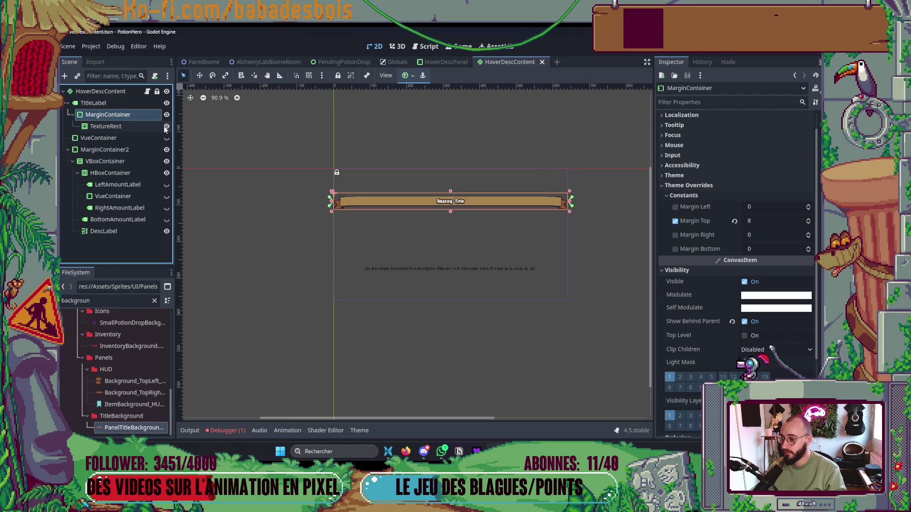
click(701, 146)
key(ctrl+s)
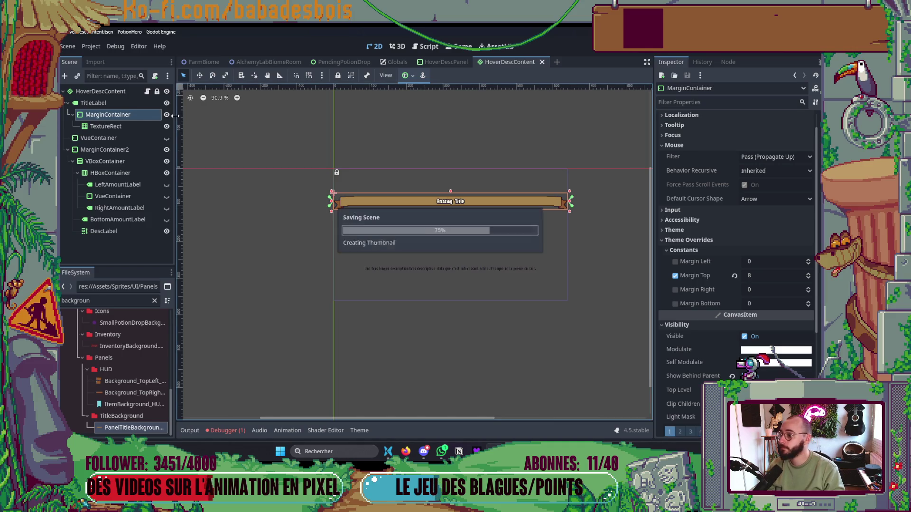
- Assign the TextureRect node as HoverDescContent's Title Background
click(147, 91)
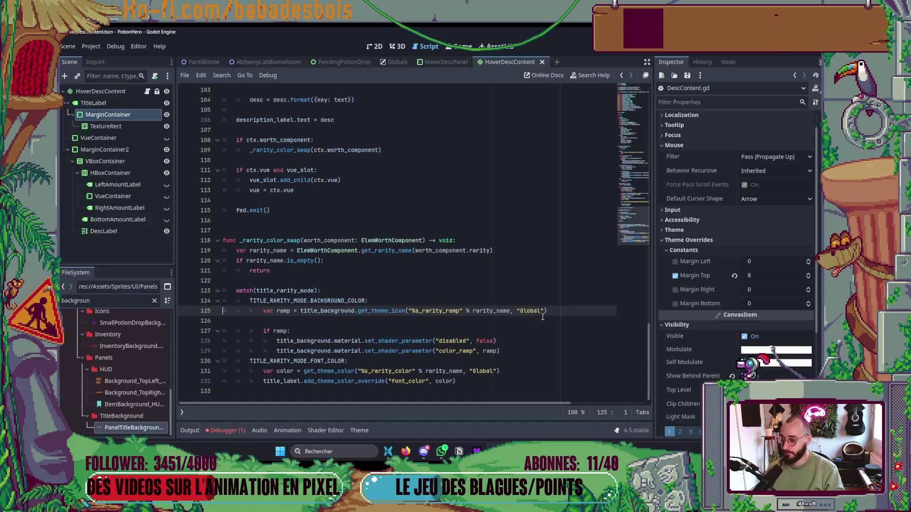
click(101, 91)
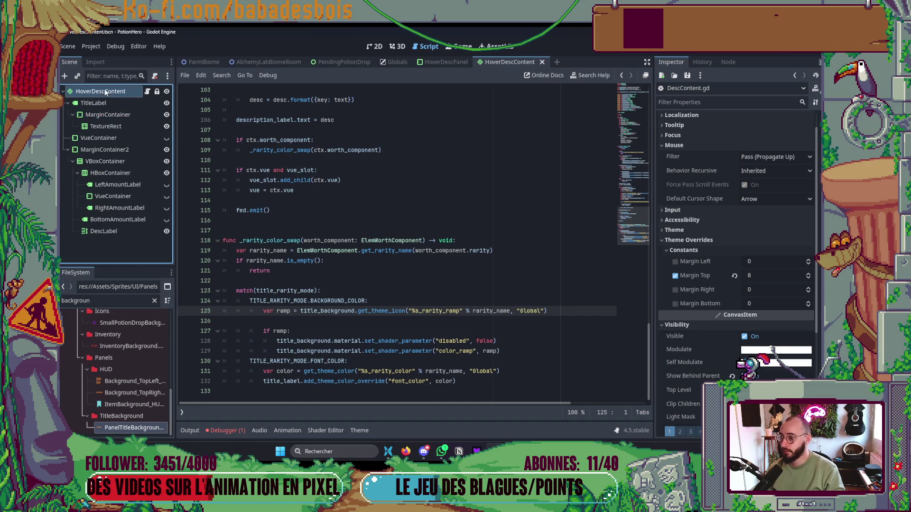
click(771, 153)
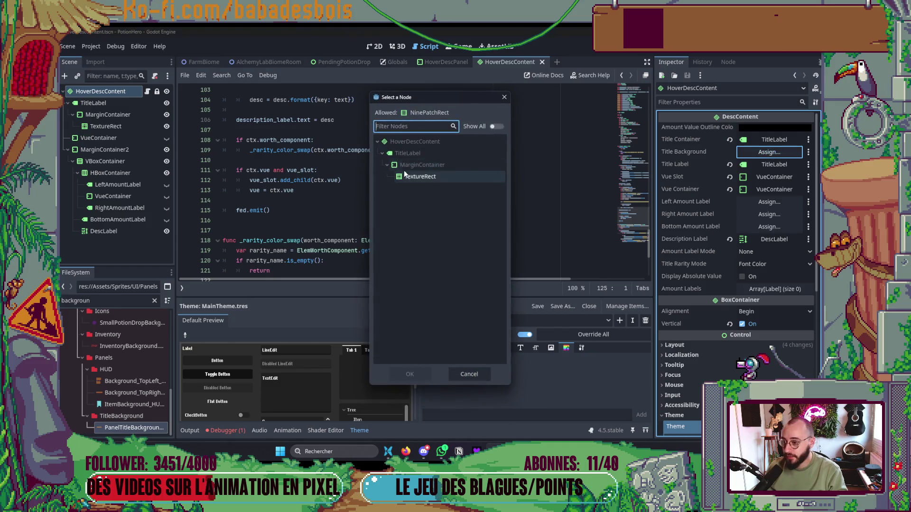
click(434, 180)
double_click(433, 179)
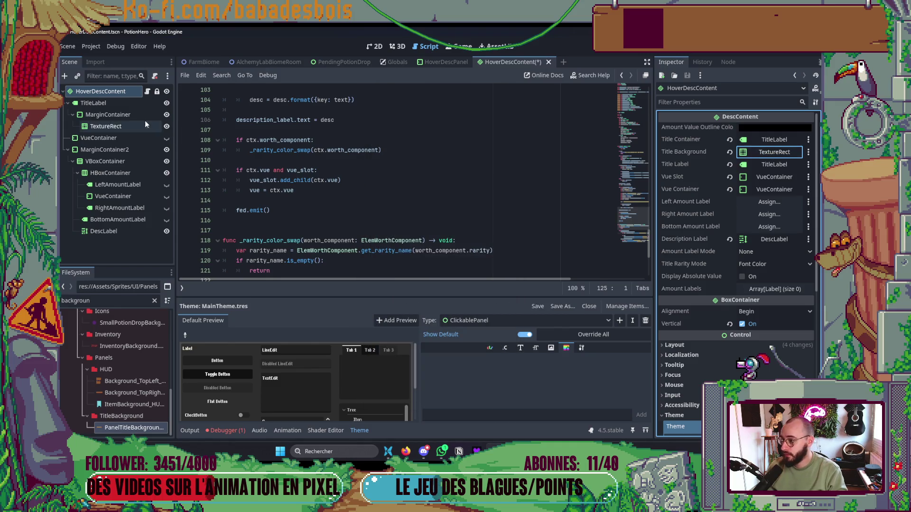
- Rename the nodes TitleBackground and TitleBackgroundContainer, then run the game with F5
double_click(124, 123)
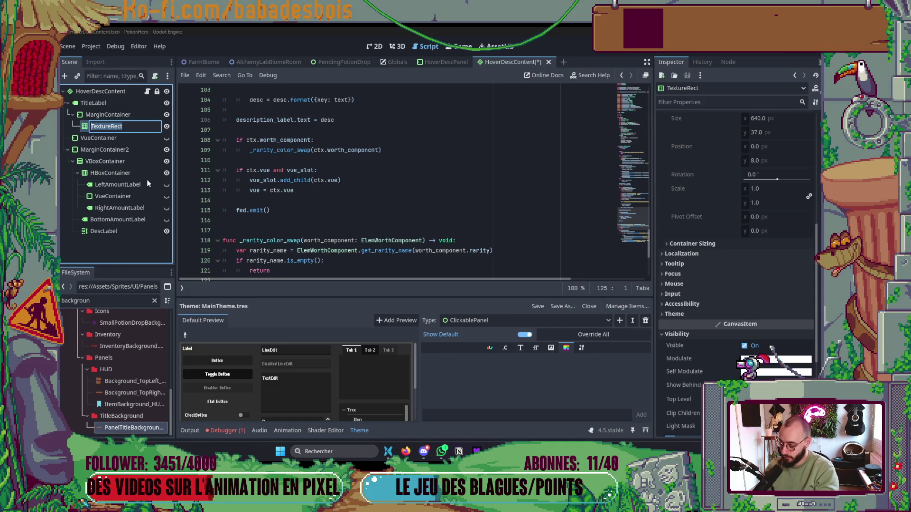
text(TitleBack)
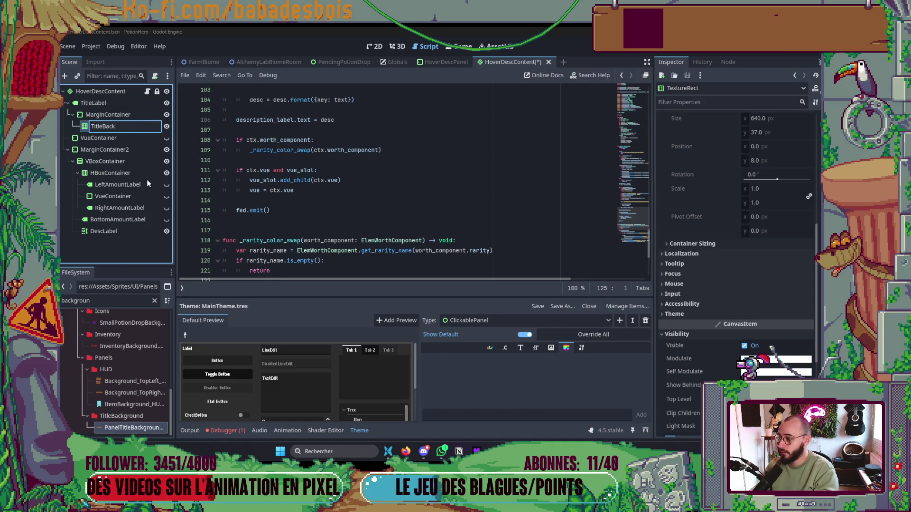
text(g)
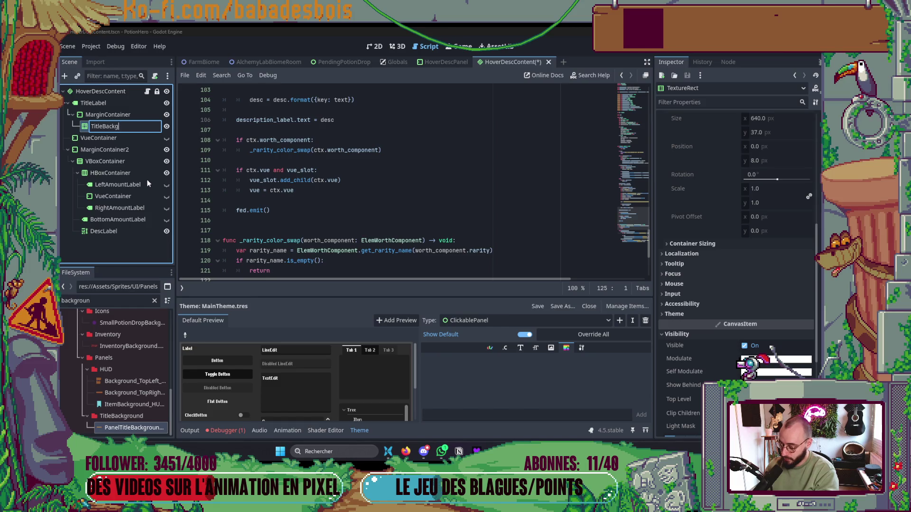
text(round)
key(Return)
click(98, 113)
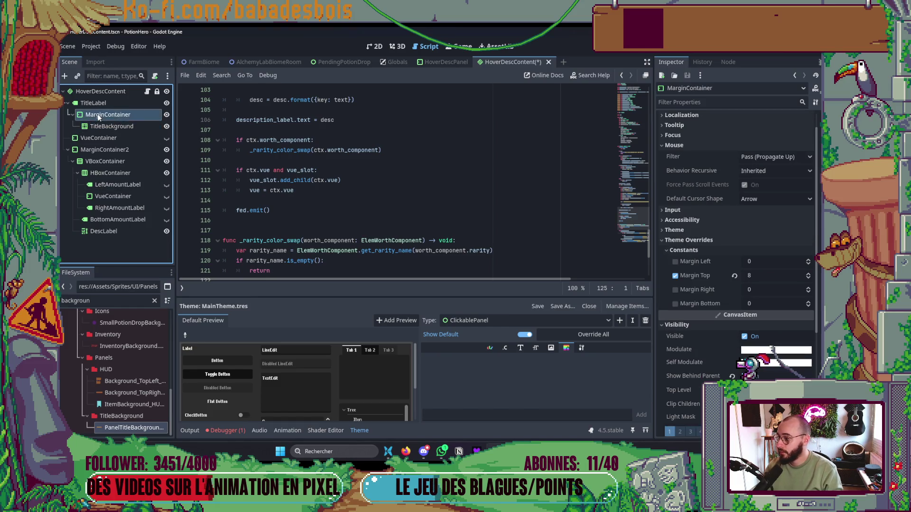
click(98, 114)
text(TitleBackground)
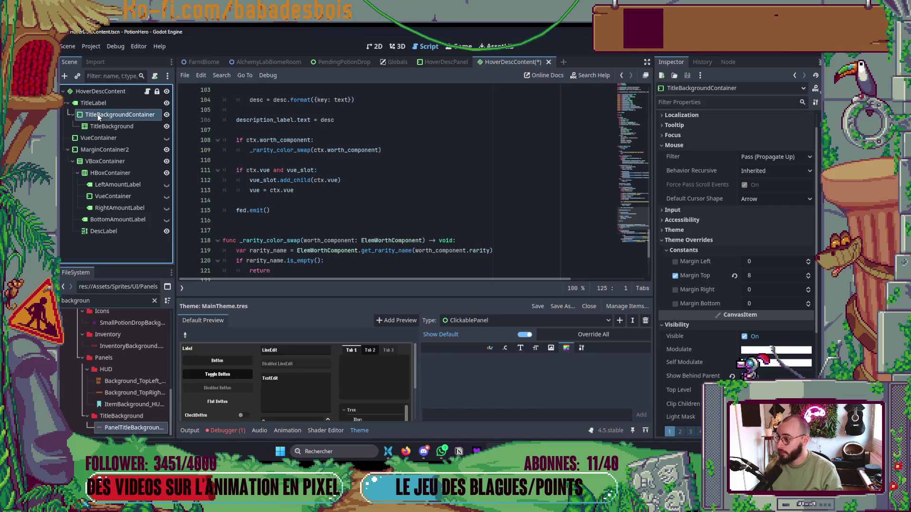
click(378, 49)
key(F5)
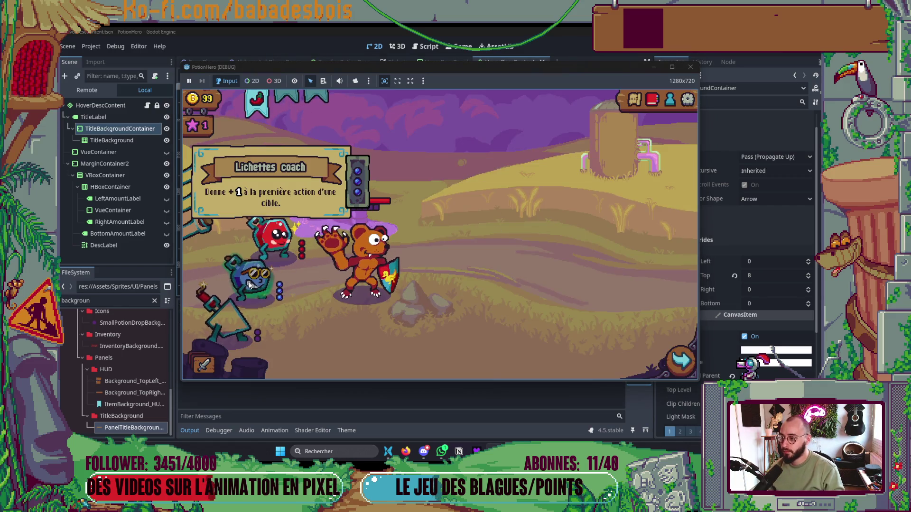
- Hover the party characters to view their info cards, then open the shop bag
mouse_move(255, 280)
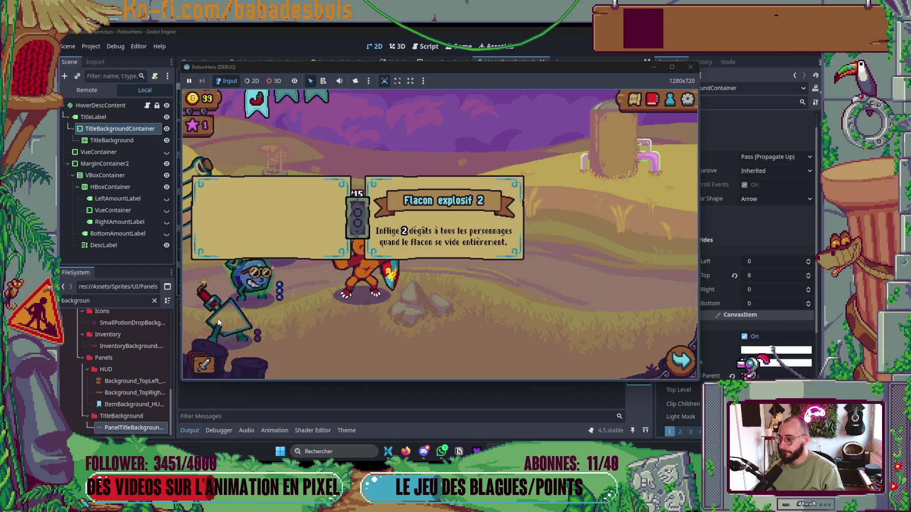
mouse_move(285, 234)
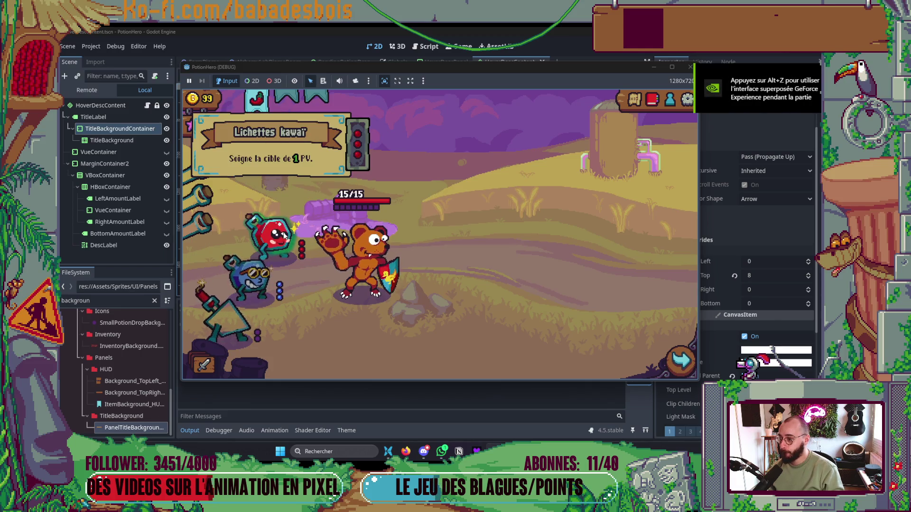
mouse_move(226, 309)
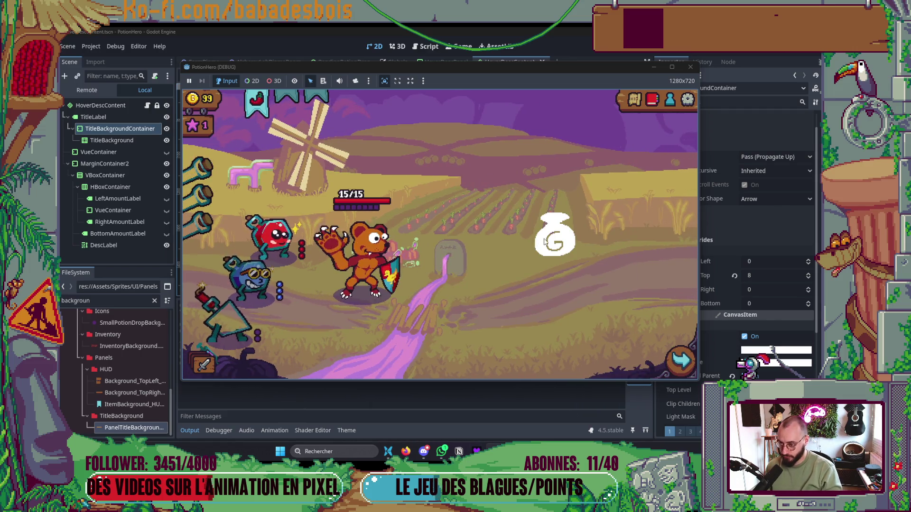
click(552, 235)
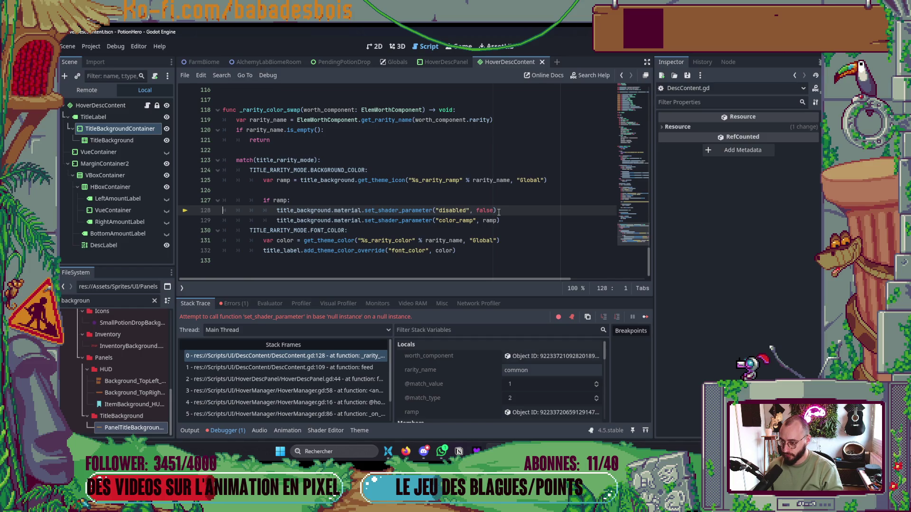
- Stop the game and expand the parameters of TitleBackground's ColorSwap shader material
key(F8)
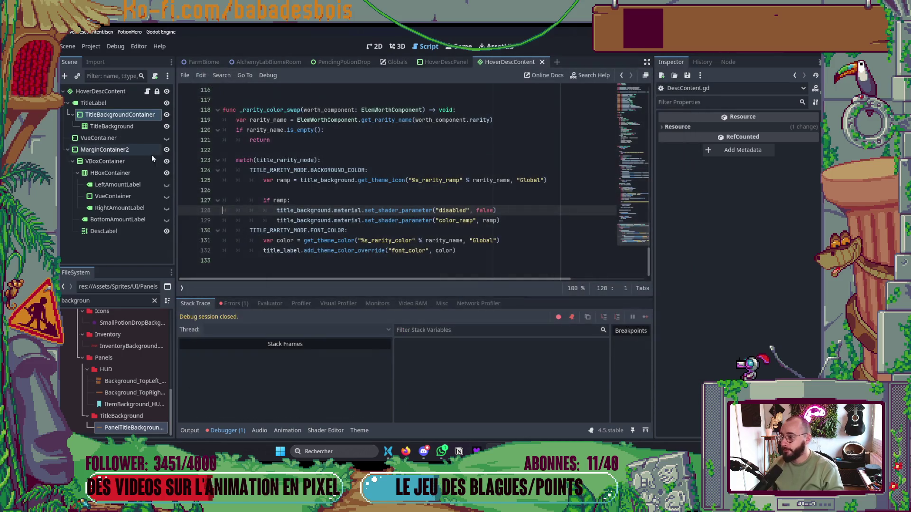
click(147, 126)
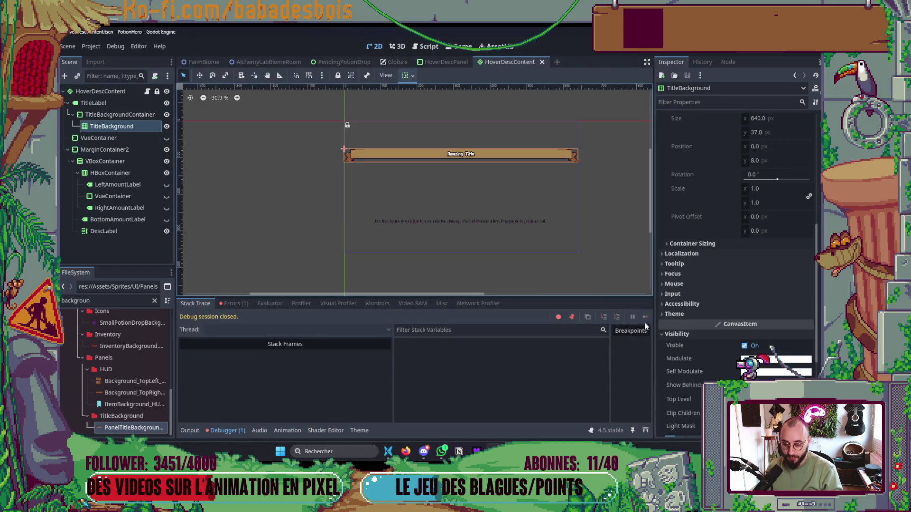
scroll(549, 185, down, 2)
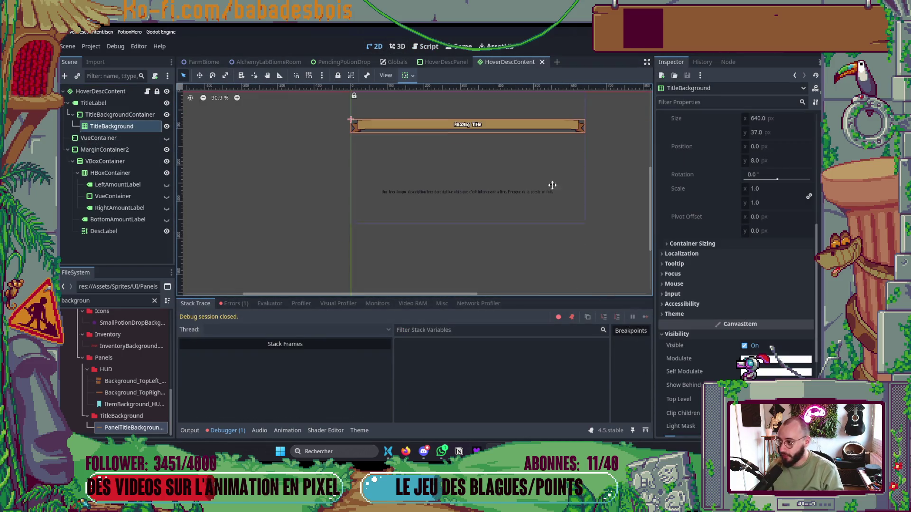
click(682, 317)
scroll(690, 320, down, 4)
click(699, 351)
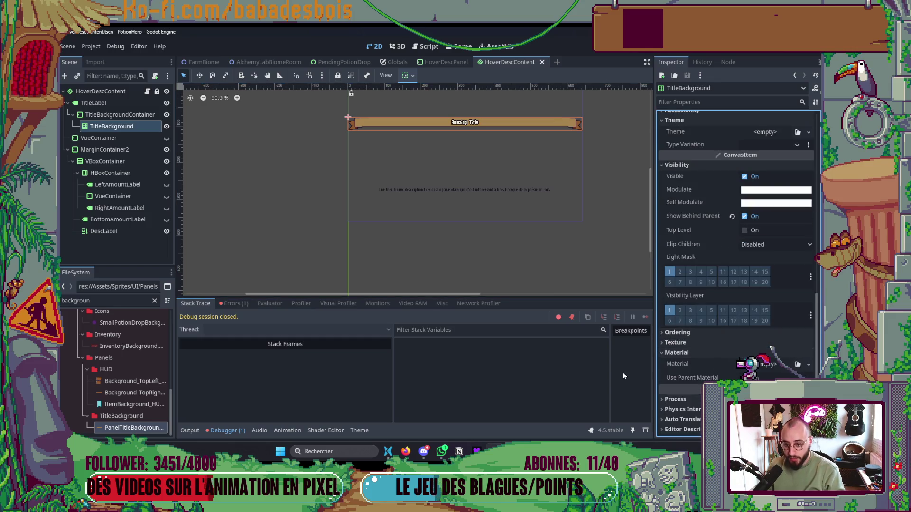
key(ctrl+a)
text(ColorS)
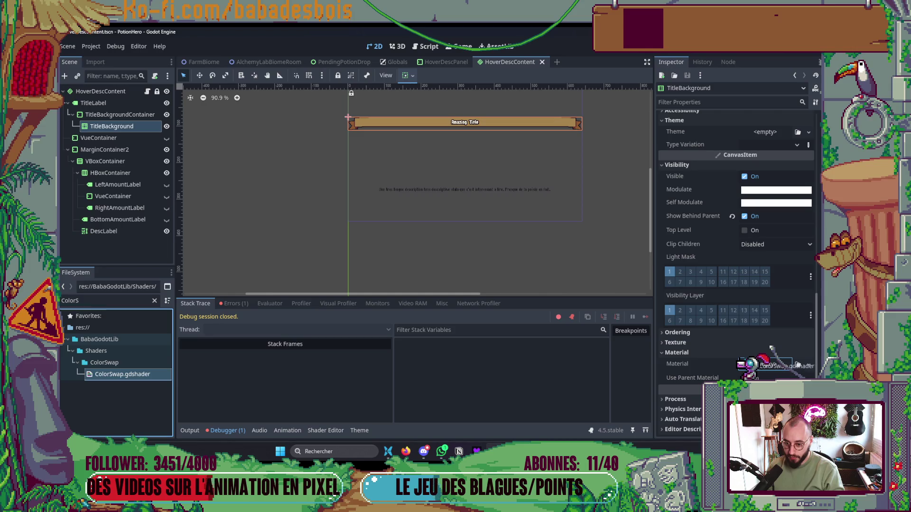
click(774, 364)
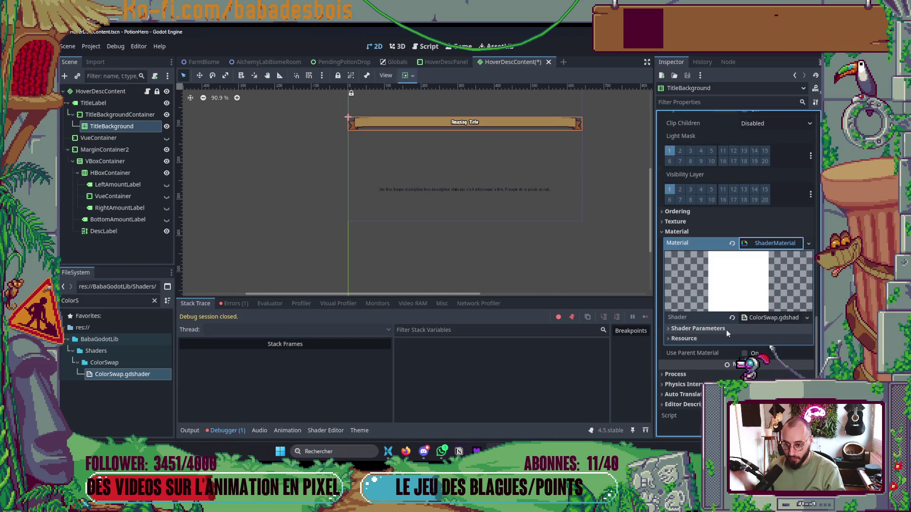
click(725, 329)
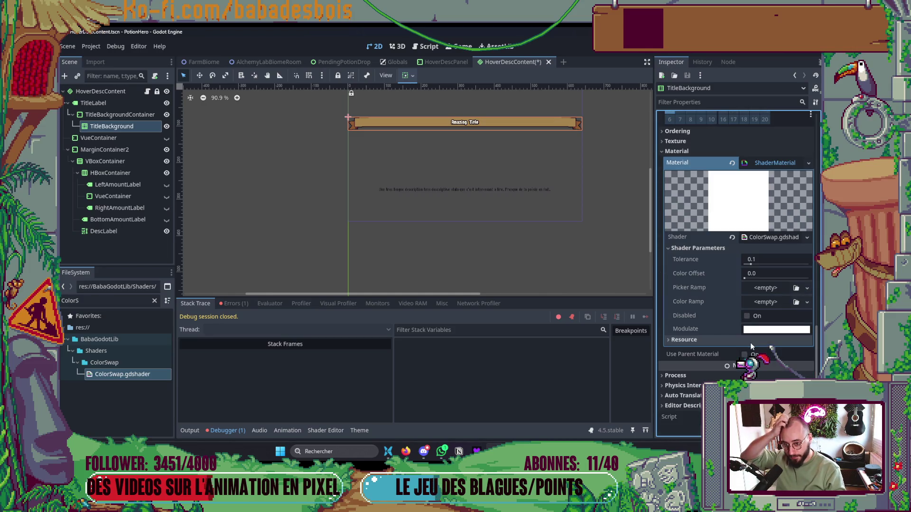
- Assign Normal_TitlePanelRamp to both shader ramps, save the scene, and run the game
double_click(122, 301)
text(Ramp)
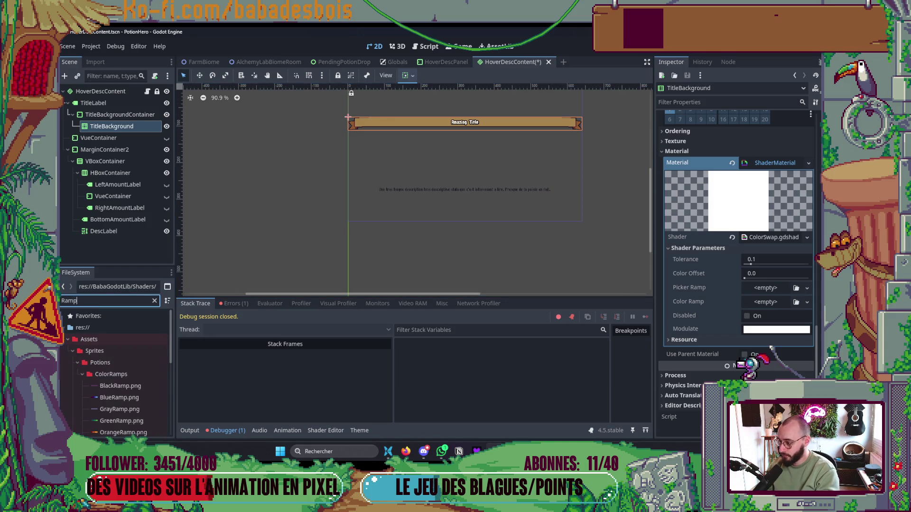
scroll(154, 395, down, 10)
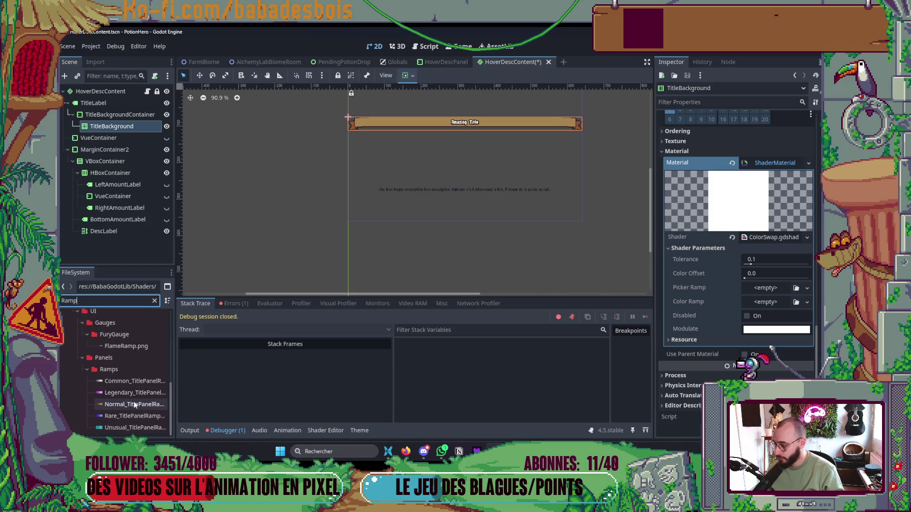
click(141, 405)
drag(770, 286, 770, 287)
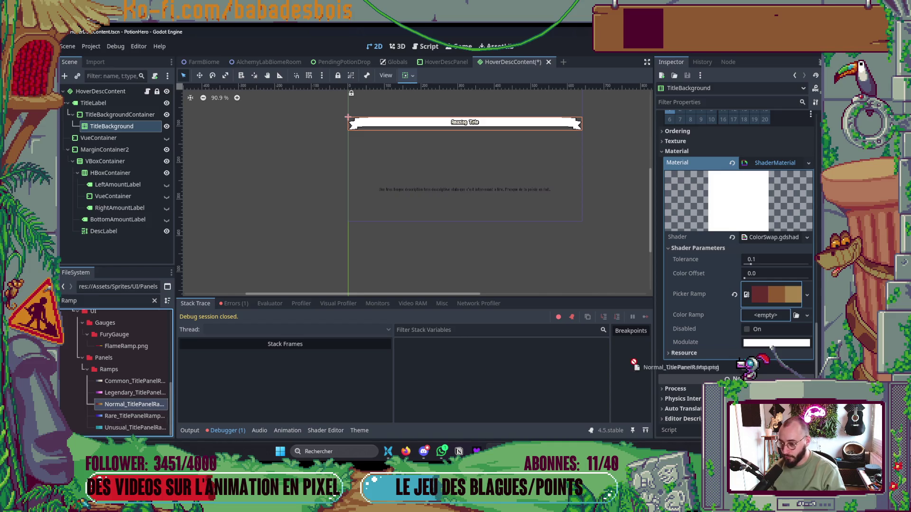
drag(780, 317, 778, 316)
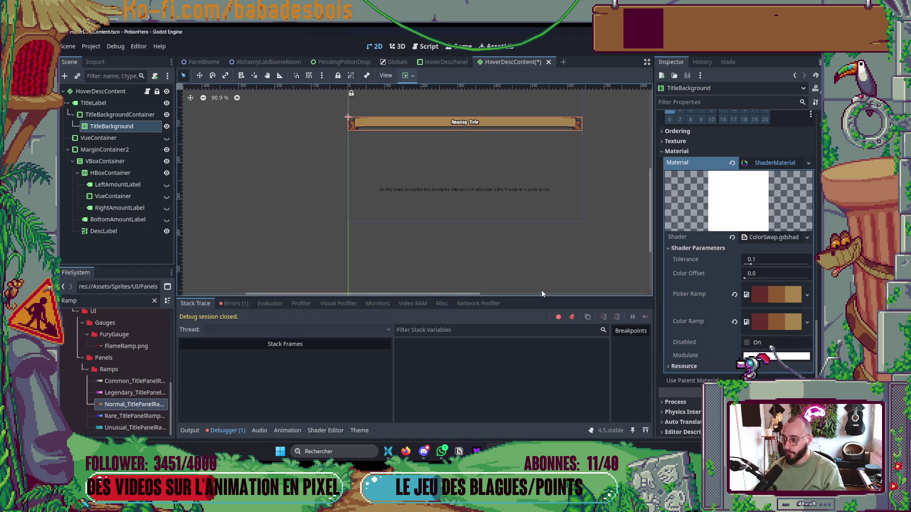
key(ctrl+s)
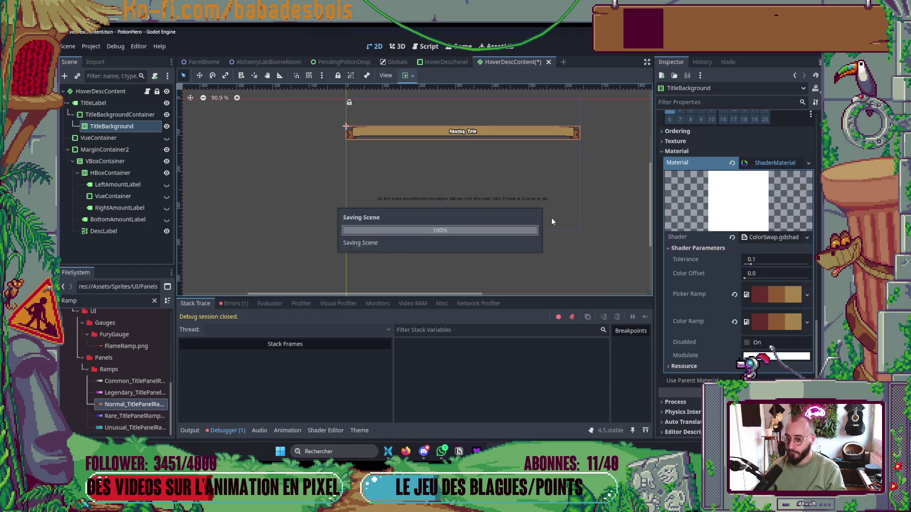
key(F5)
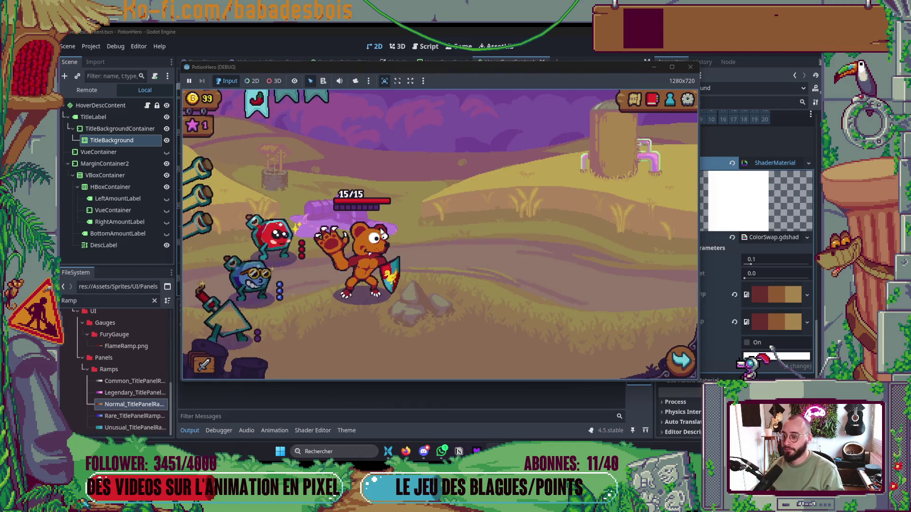
key(m)
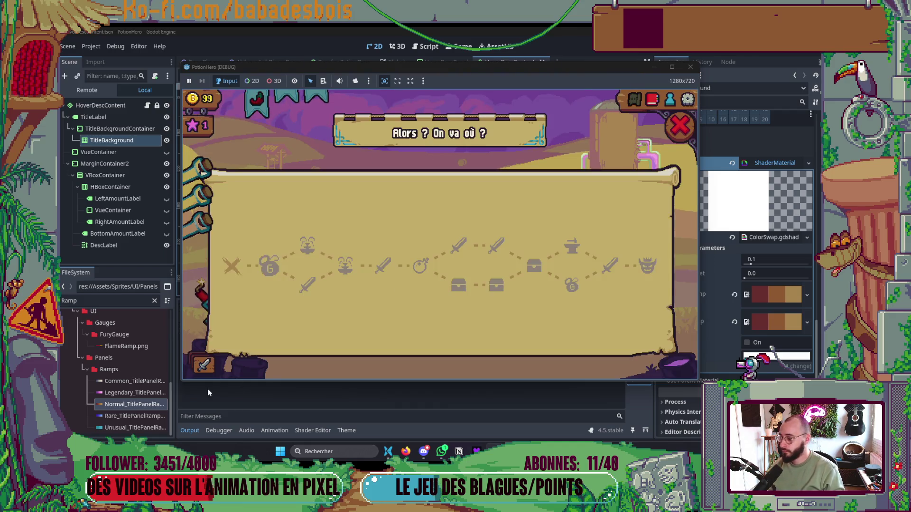
click(280, 250)
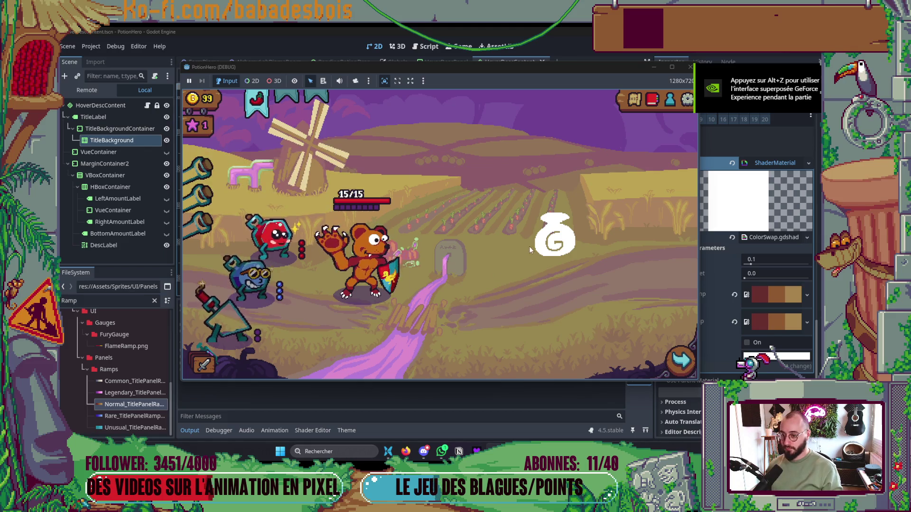
click(536, 244)
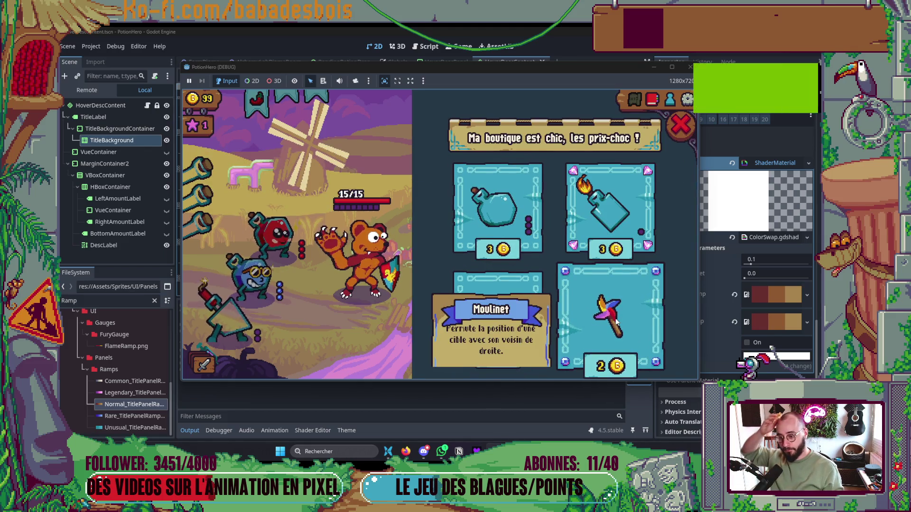
mouse_move(622, 231)
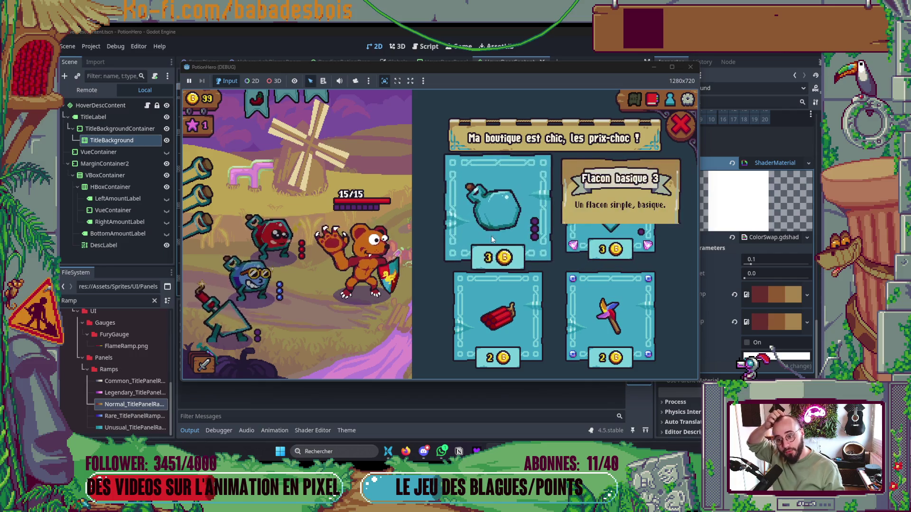
mouse_move(490, 303)
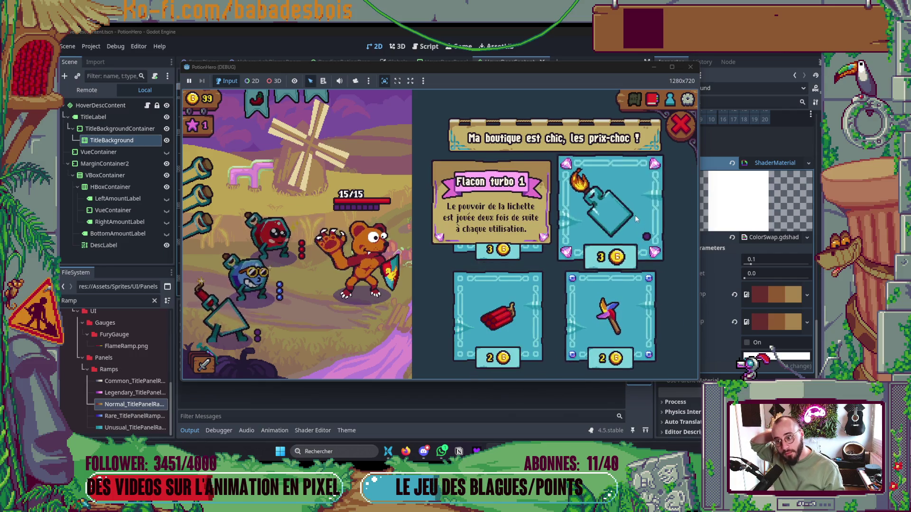
mouse_move(494, 216)
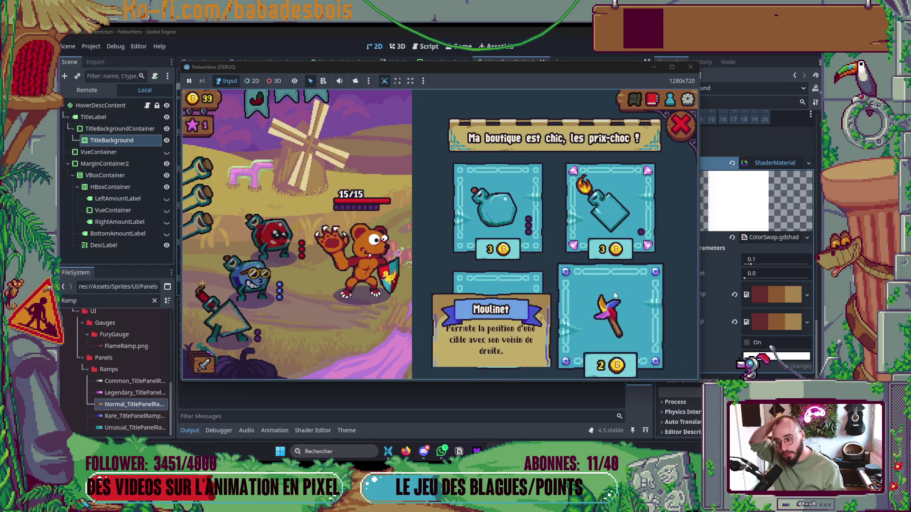
click(681, 124)
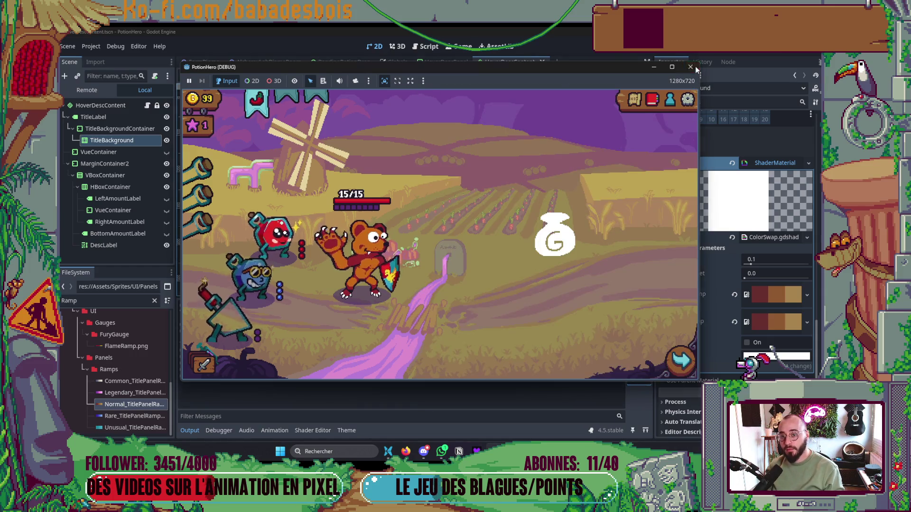
key(alt+Tab)
key(alt+Tab)
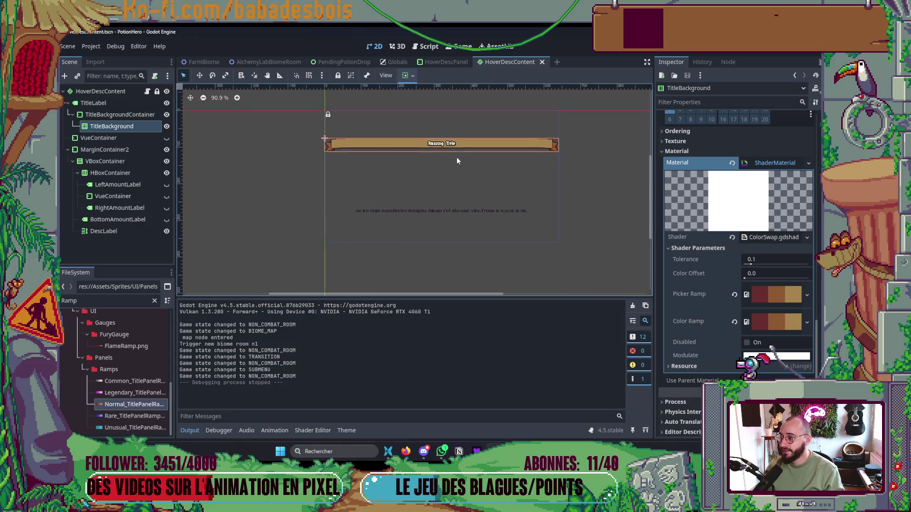
- Enable TitleBackgroundContainer's left and right margin overrides, set left to -20, and run the game
click(108, 115)
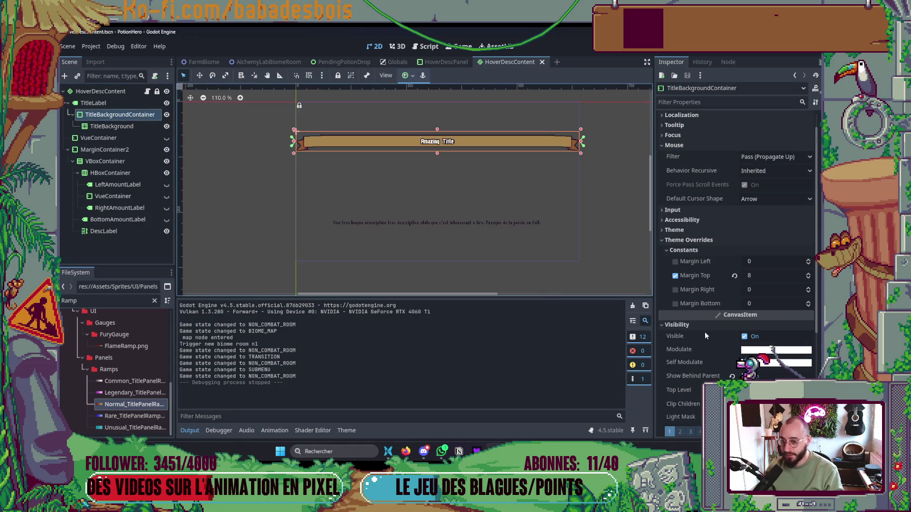
click(677, 263)
click(676, 290)
click(758, 261)
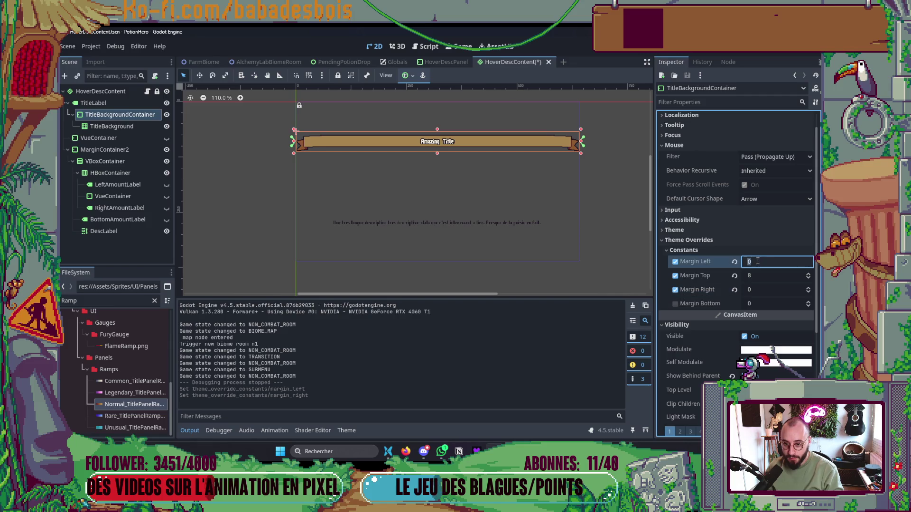
text(-20)
key(Tab)
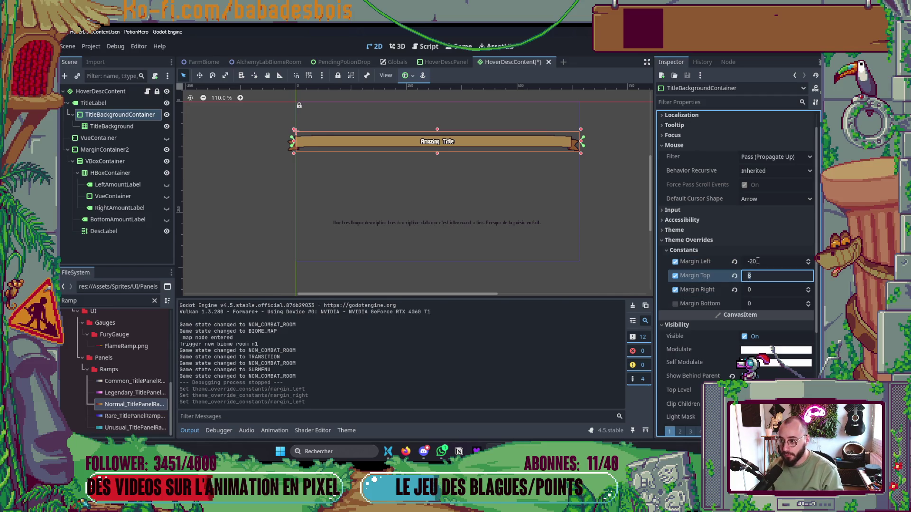
click(763, 292)
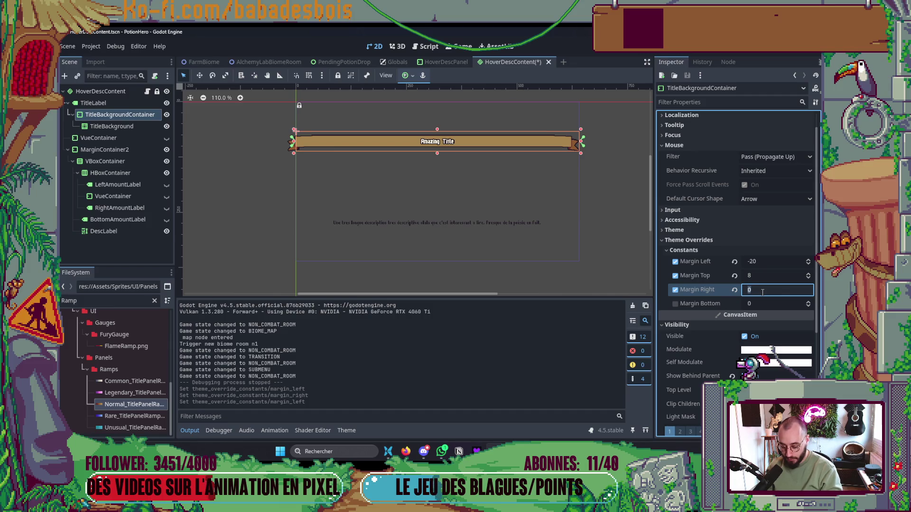
text(-20)
key(F5)
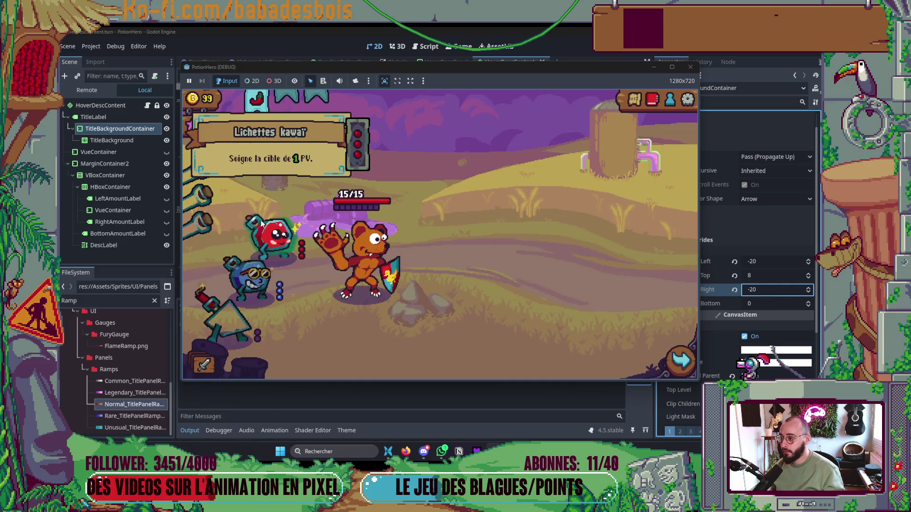
- Stop the game, set both left and right margins to -30, and rerun
key(F8)
click(778, 261)
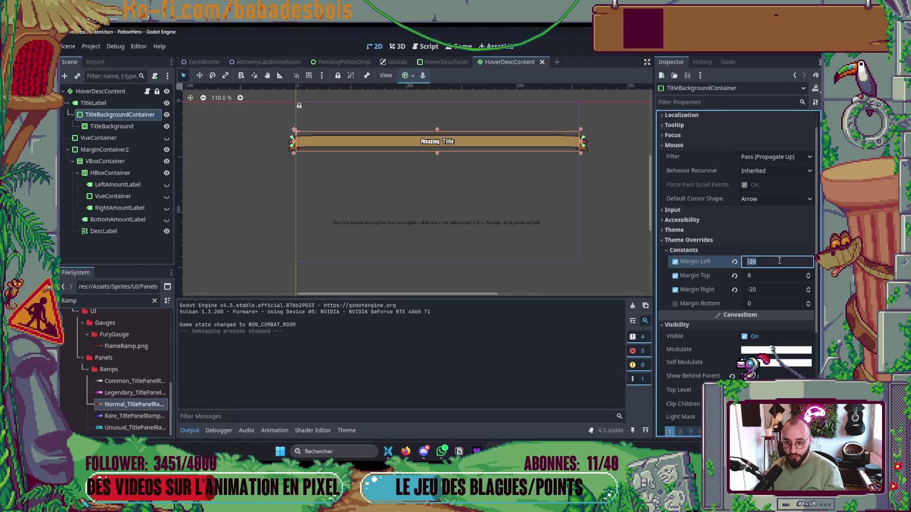
text(-30)
key(Tab)
key(Tab)
text(-)
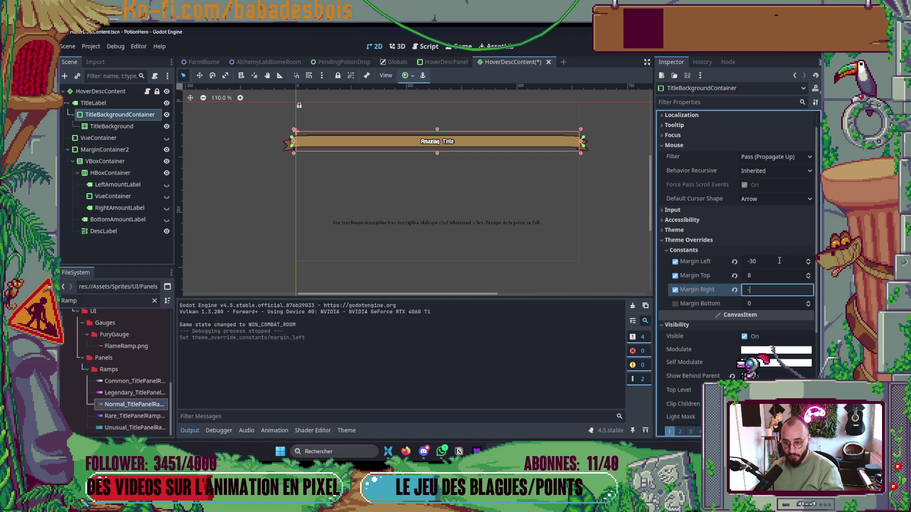
key(Return)
key(F5)
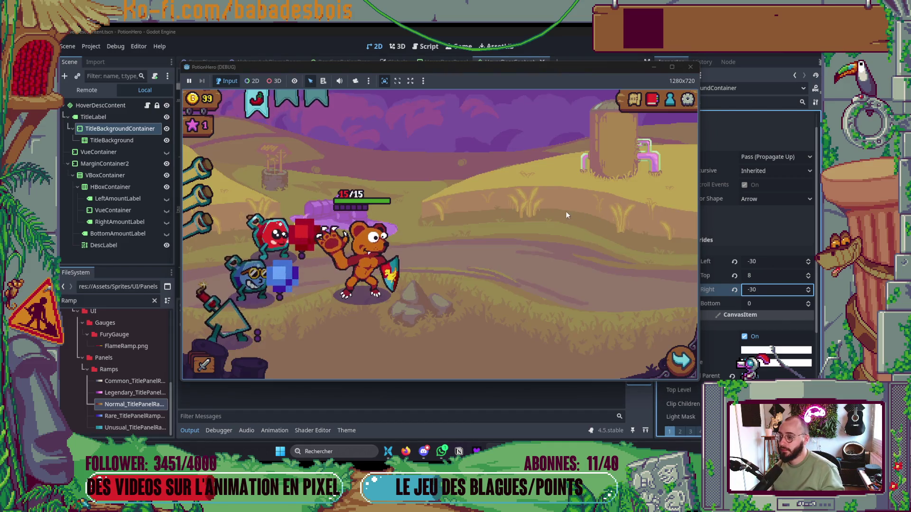
- Travel to the next route-map node and open the shop
mouse_move(246, 267)
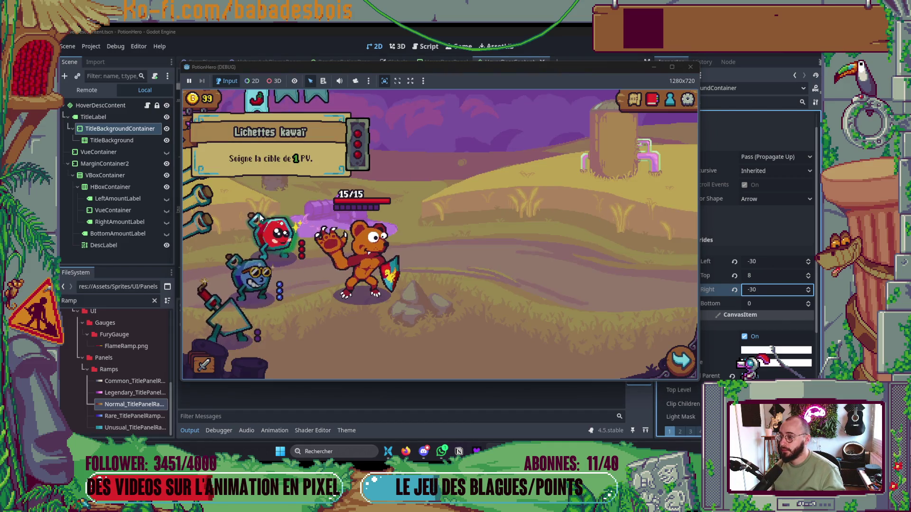
mouse_move(214, 330)
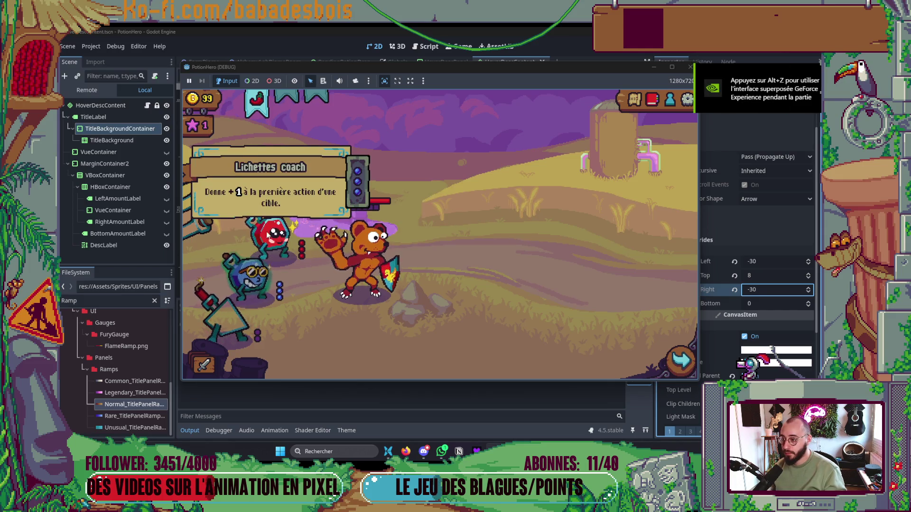
click(681, 359)
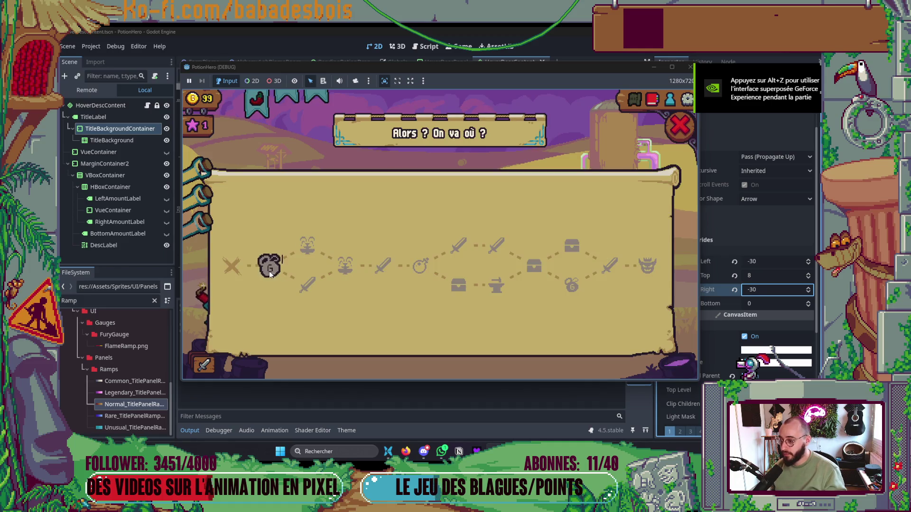
click(269, 274)
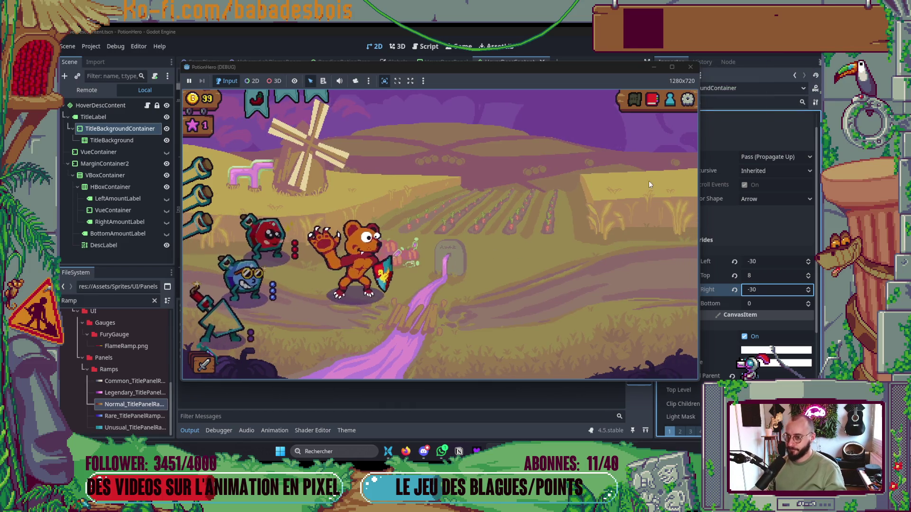
click(554, 240)
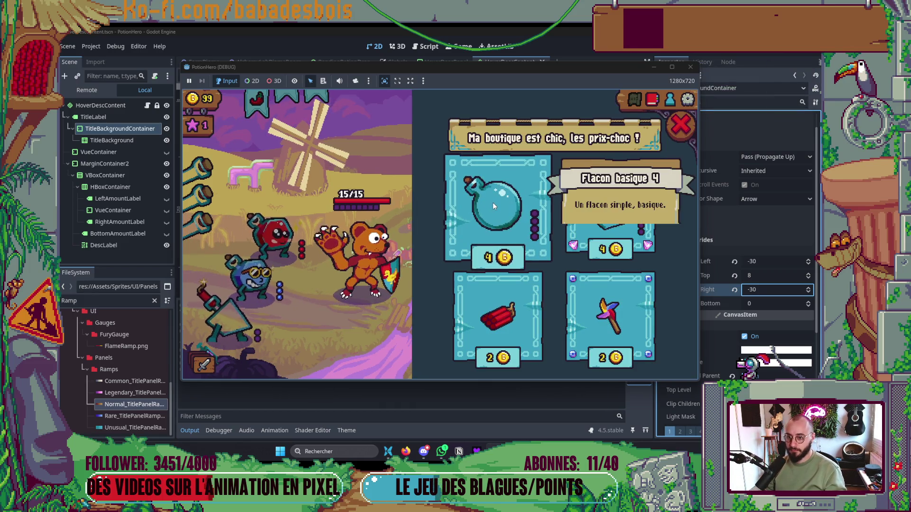
mouse_move(595, 204)
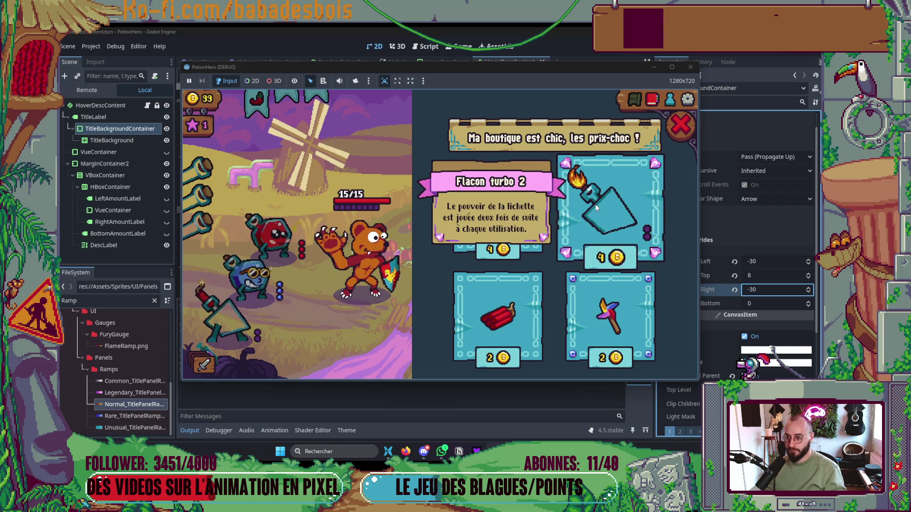
- Compare the shop hover panel against the Aseprite mockup
key(alt+Tab)
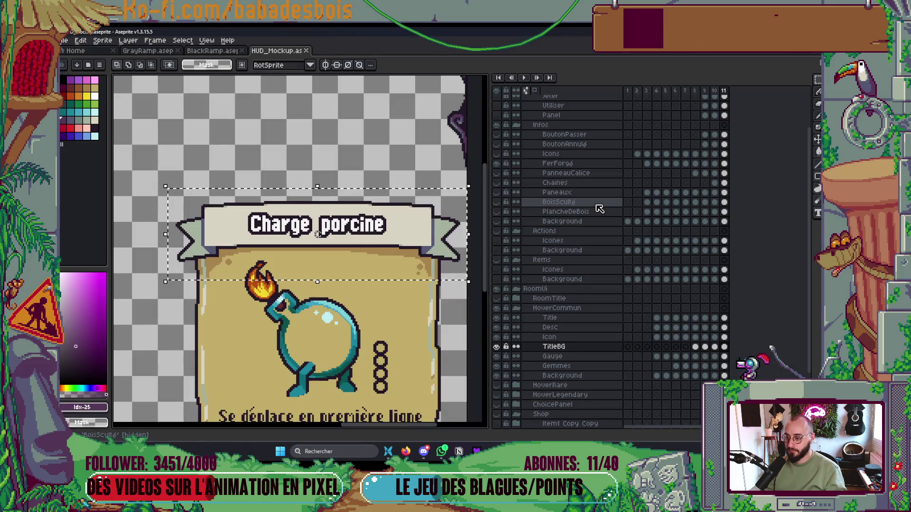
key(alt+Tab)
mouse_move(535, 202)
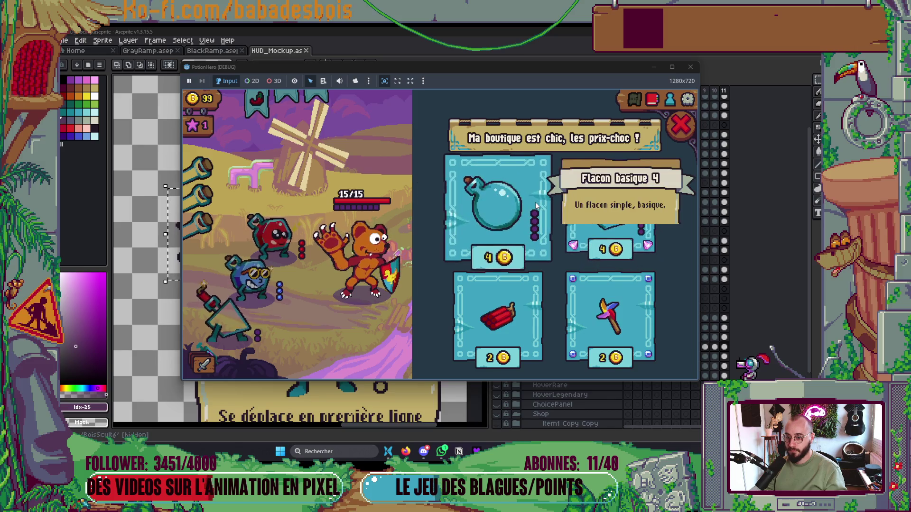
key(alt+Tab)
key(alt+Tab)
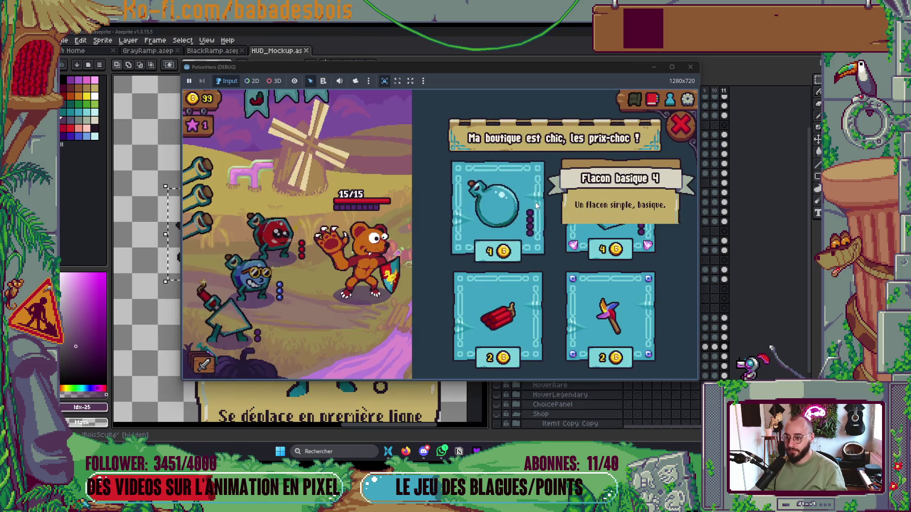
key(alt+Tab)
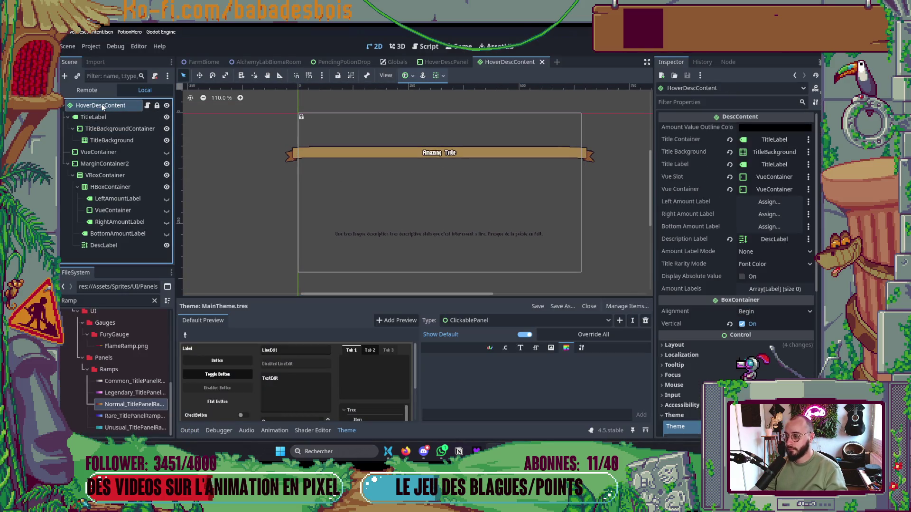
- Set TitleLabel's vertical container sizing to Begin and save
click(92, 118)
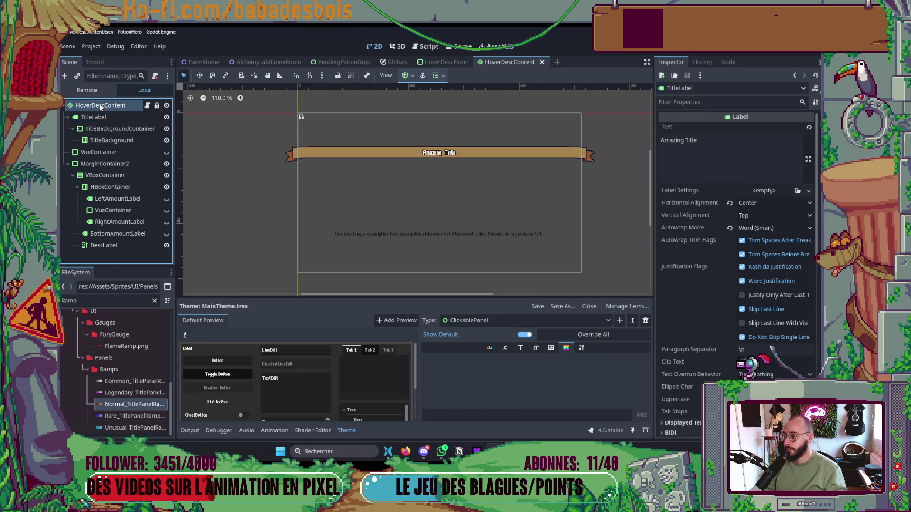
click(68, 164)
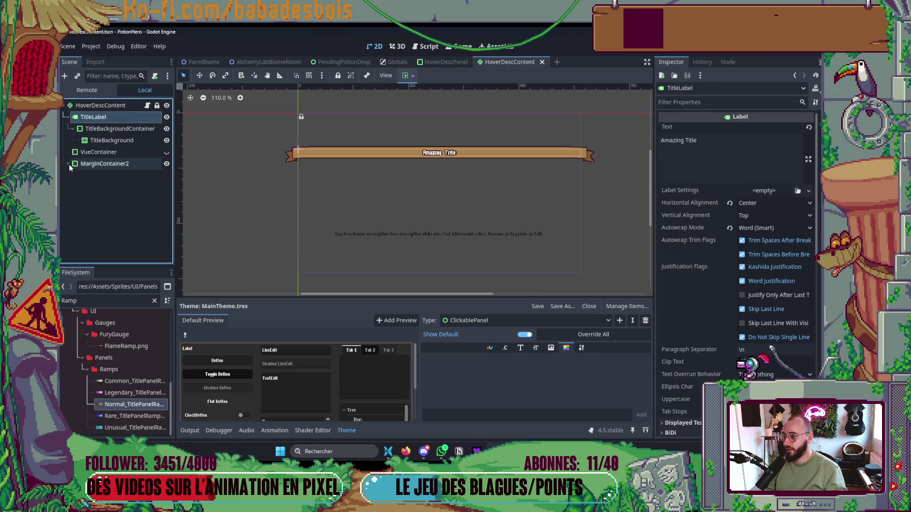
double_click(113, 104)
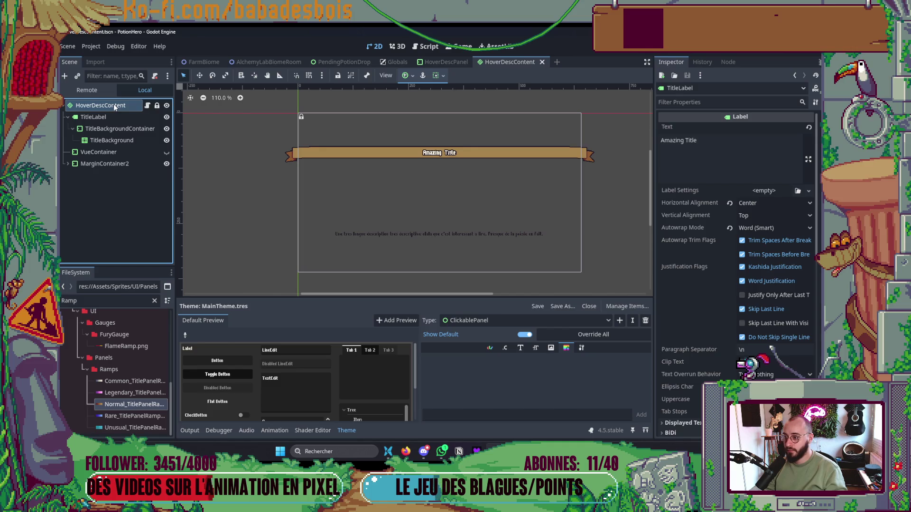
click(109, 118)
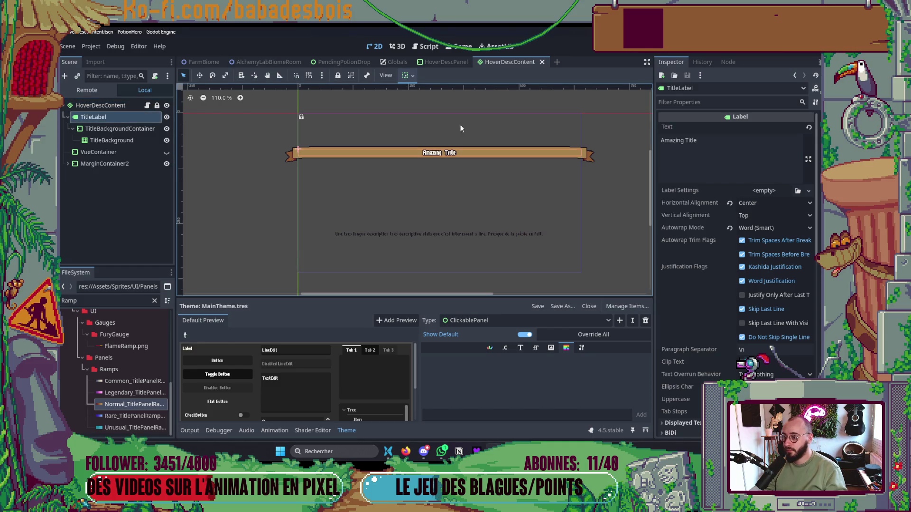
click(408, 75)
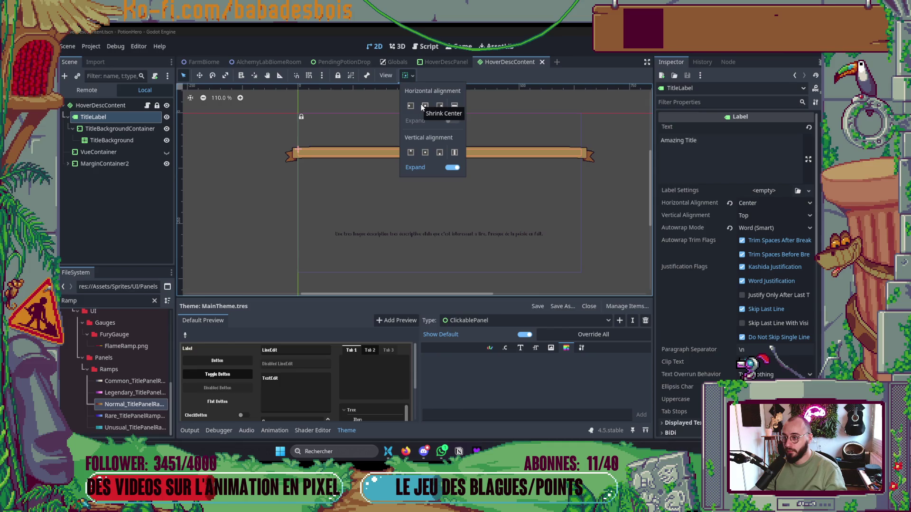
click(410, 152)
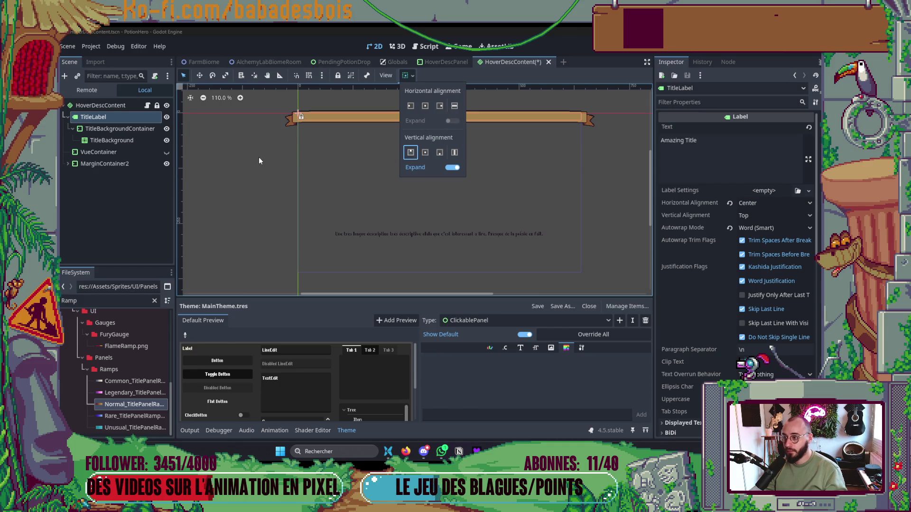
key(ctrl+s)
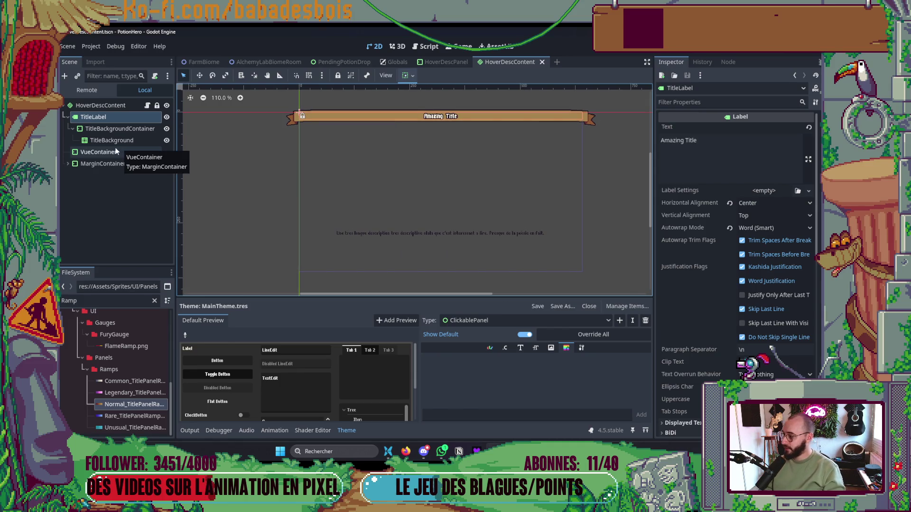
- Centre VueContainer horizontally, set MarginContainer2 vertical sizing to End, save, and run
click(116, 151)
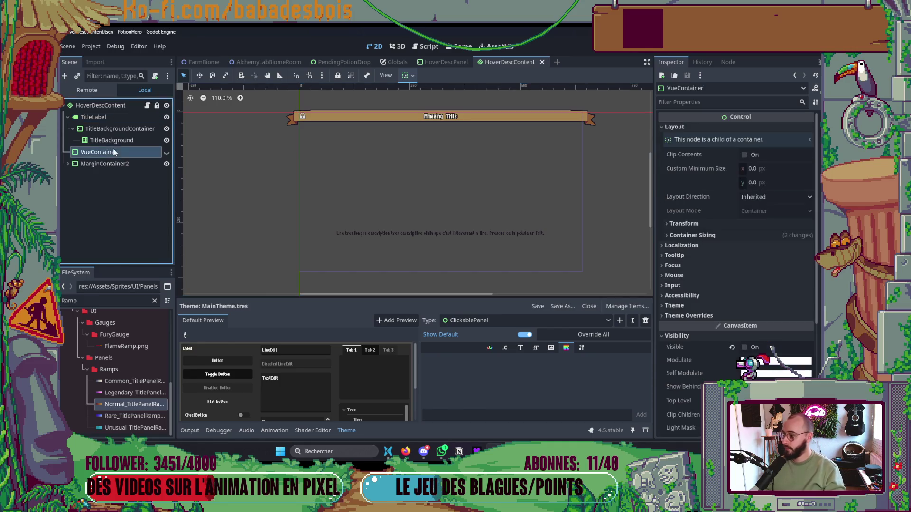
click(412, 75)
click(420, 109)
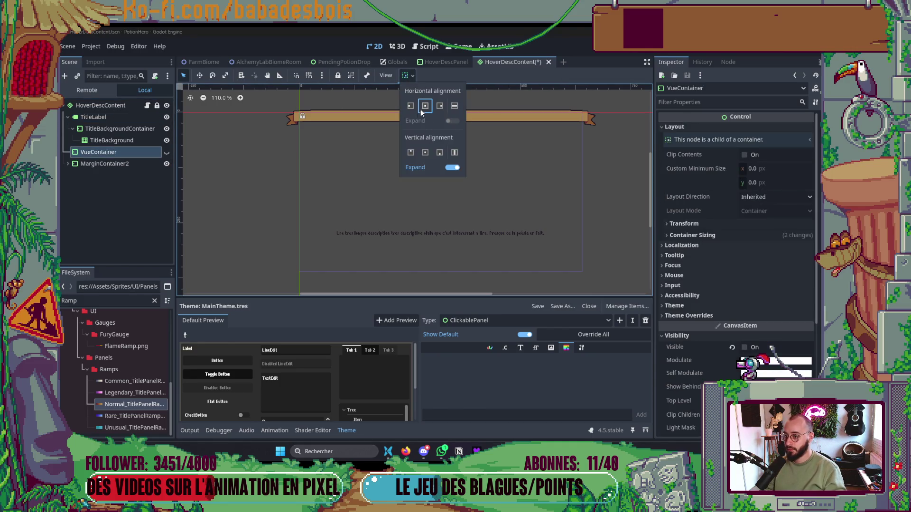
click(106, 164)
click(410, 78)
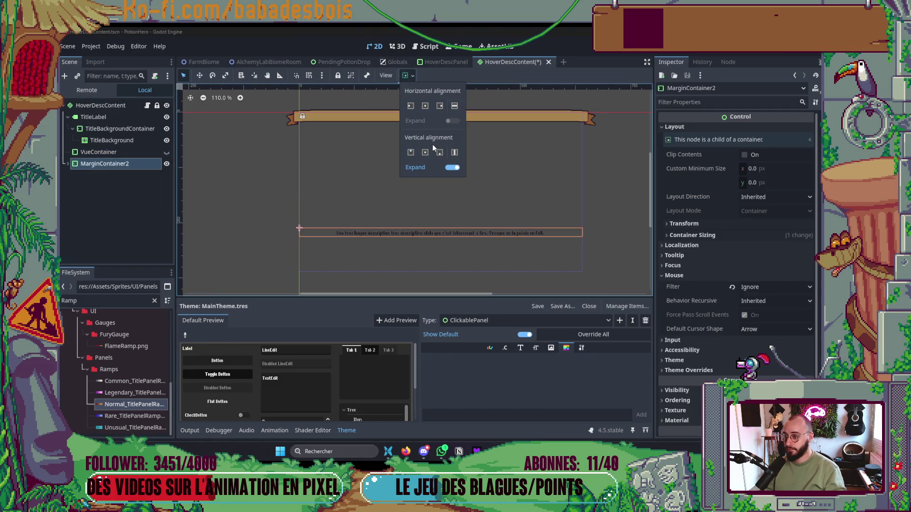
click(440, 153)
click(379, 201)
key(ctrl+s)
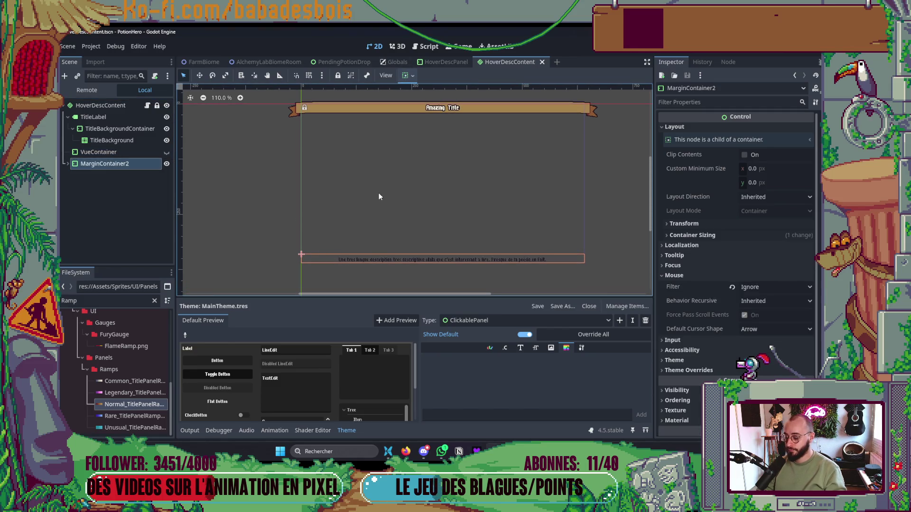
key(F5)
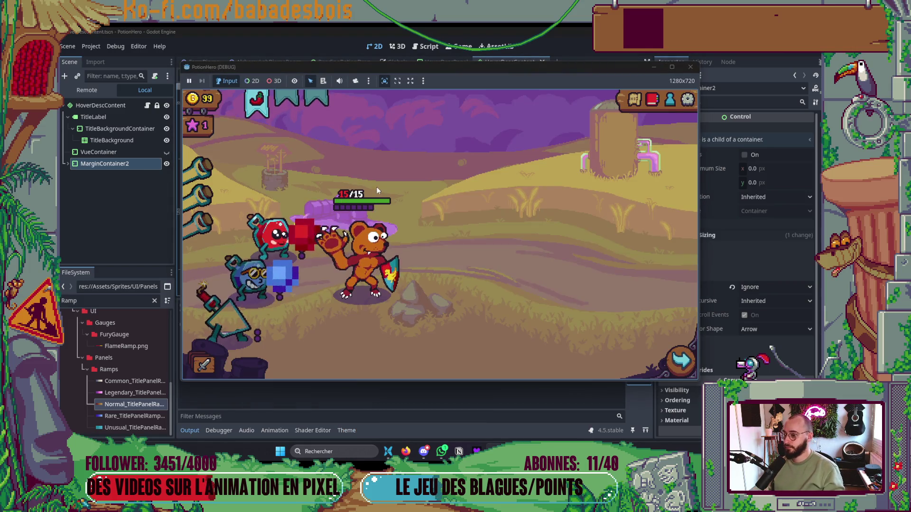
- Travel to the first map node, open the shop via the gold bag, and hover the items
click(627, 105)
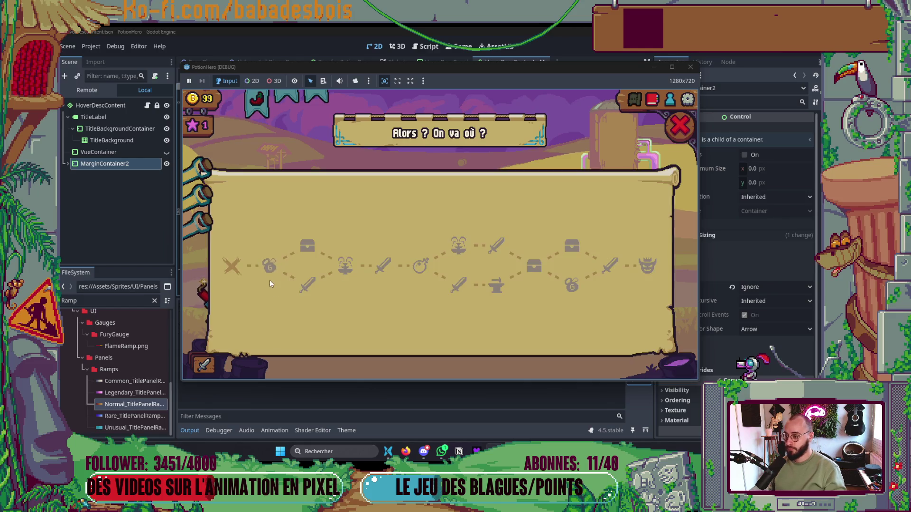
click(268, 275)
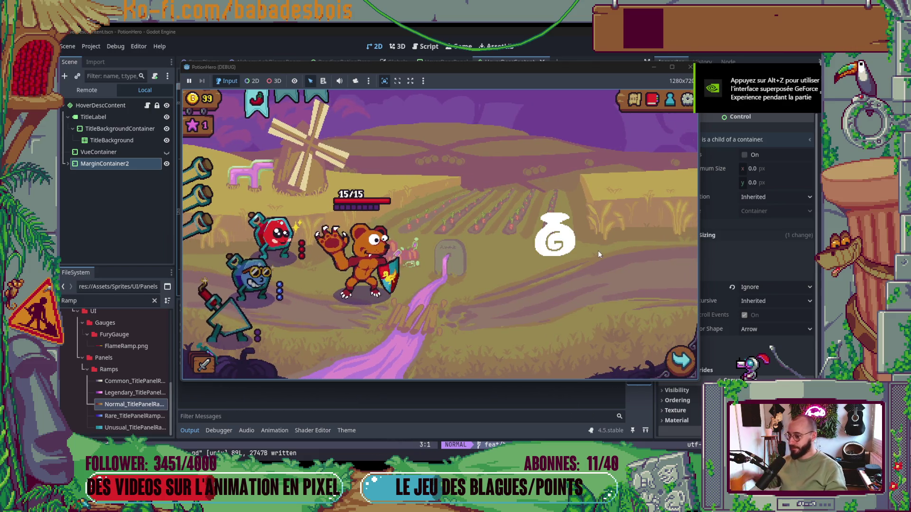
click(564, 240)
mouse_move(615, 317)
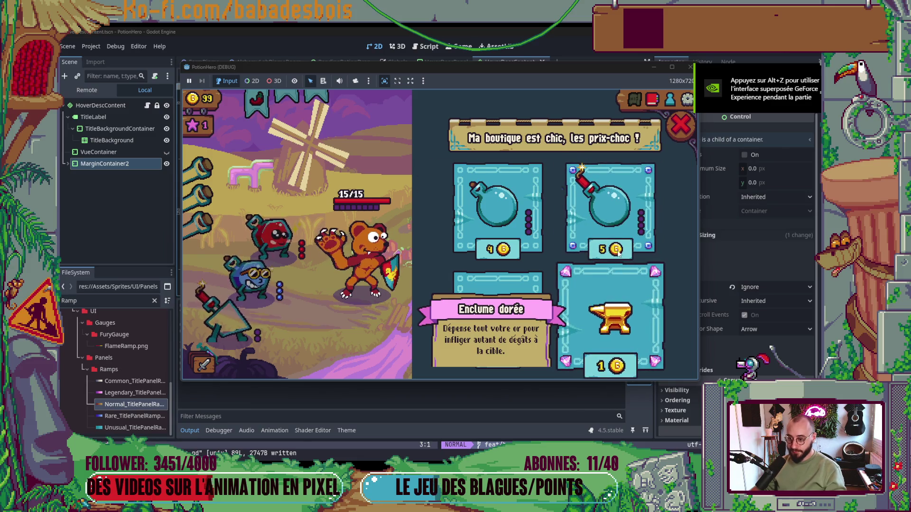
mouse_move(616, 234)
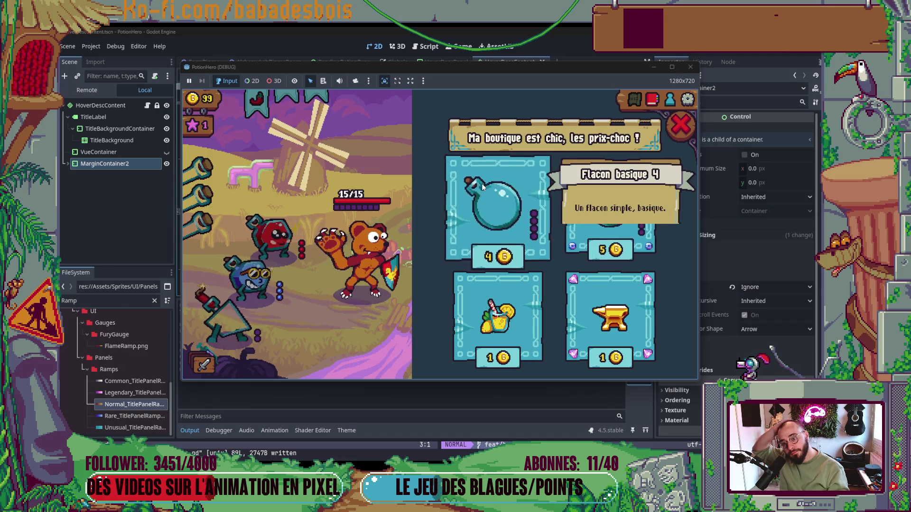
mouse_move(601, 283)
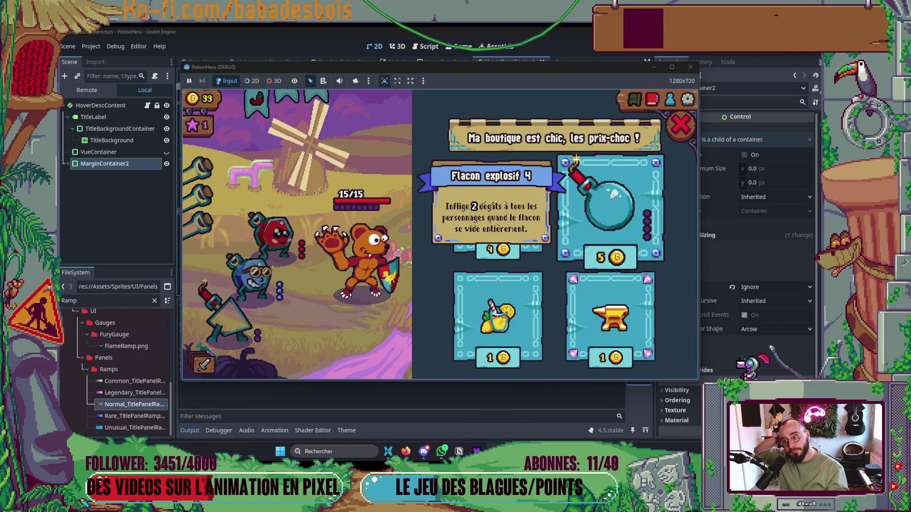
- Stop the game, set HoverDescPanel's Content Margin Top to 0, remove the override, and save
click(692, 68)
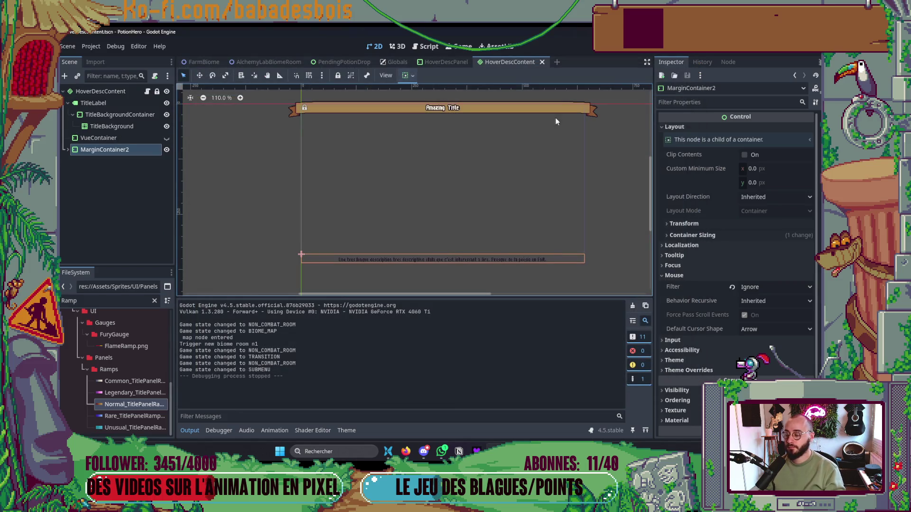
click(442, 62)
click(121, 112)
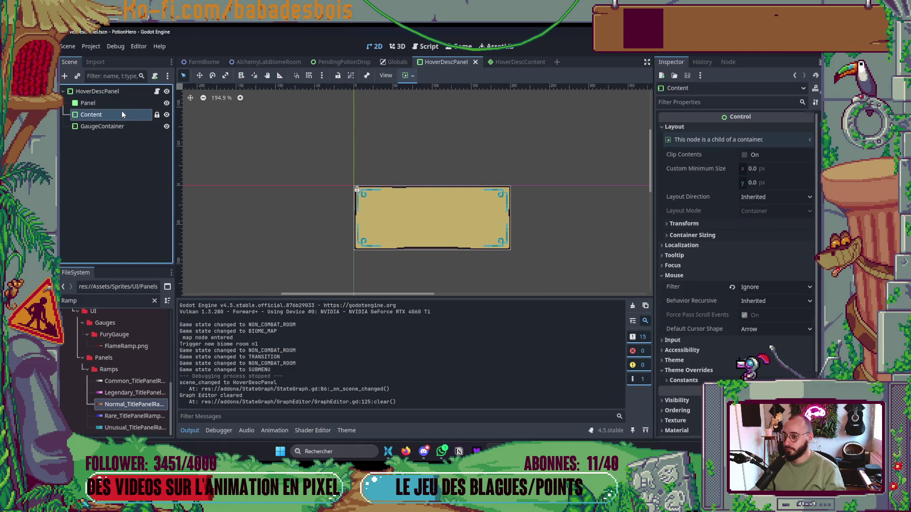
click(683, 380)
scroll(685, 332, down, 3)
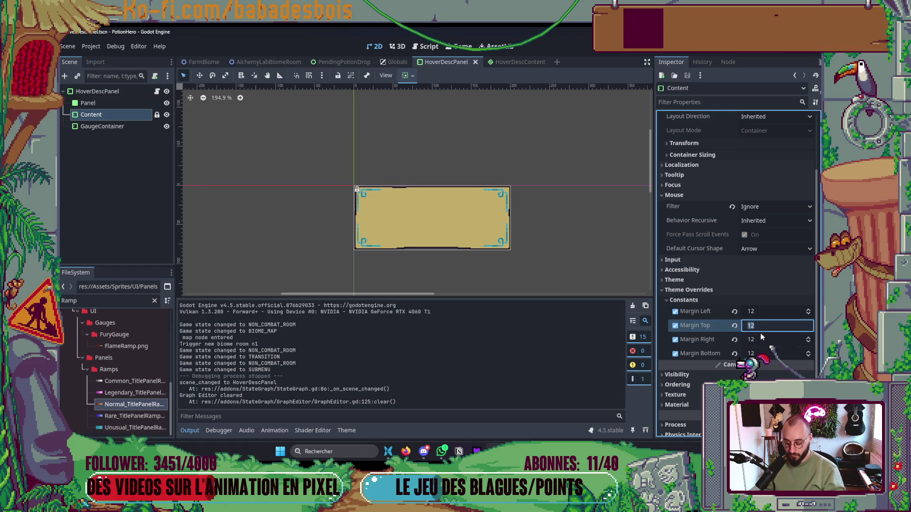
text(0)
key(Return)
key(ctrl+s)
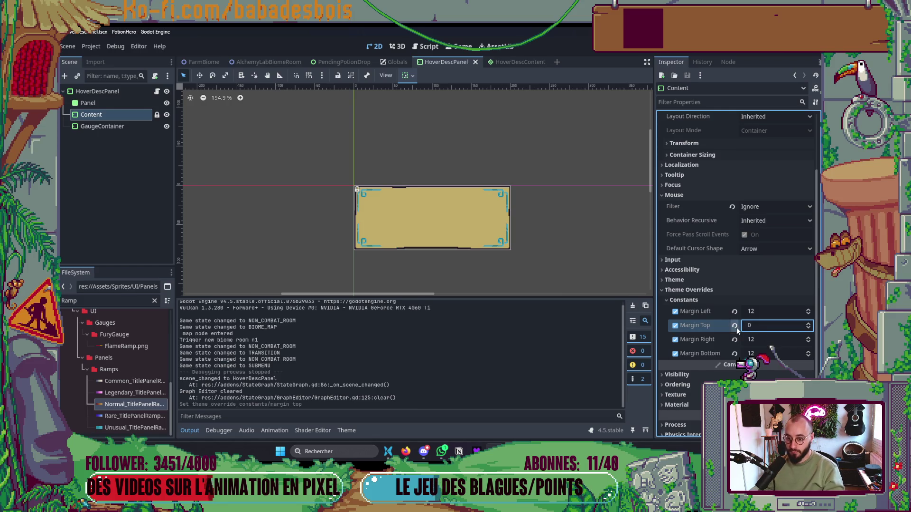
click(734, 326)
key(ctrl+s)
- Return to the HoverDescContent scene and select its root node
click(498, 62)
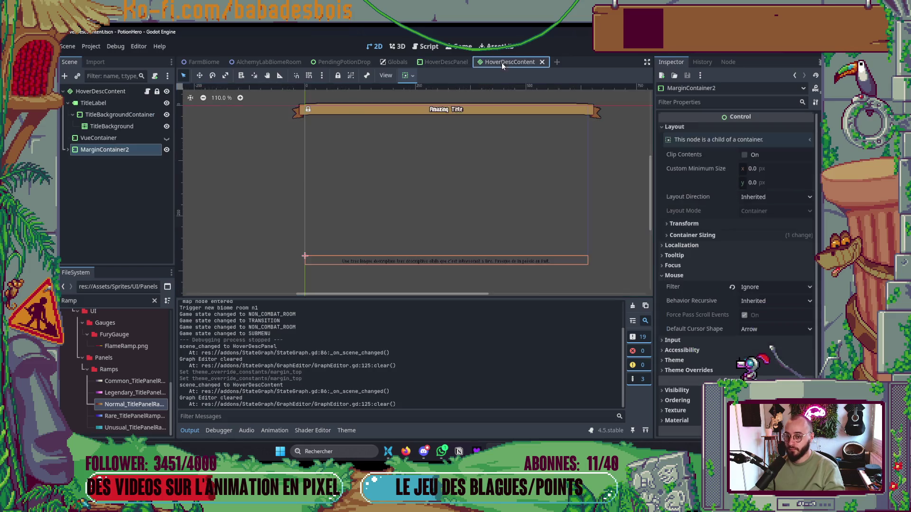
click(103, 91)
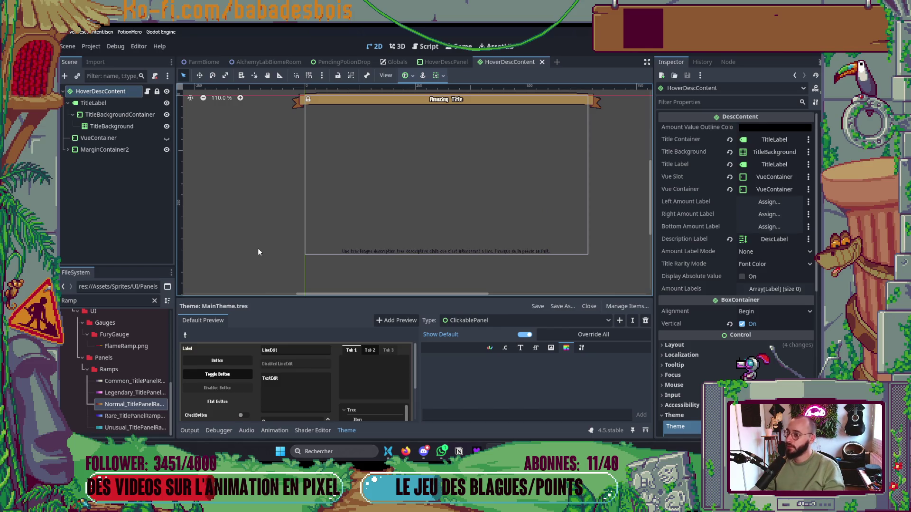
click(93, 103)
- Change TitleBackgroundContainer's left and right margins to -26, save, and run the game
right_click(140, 90)
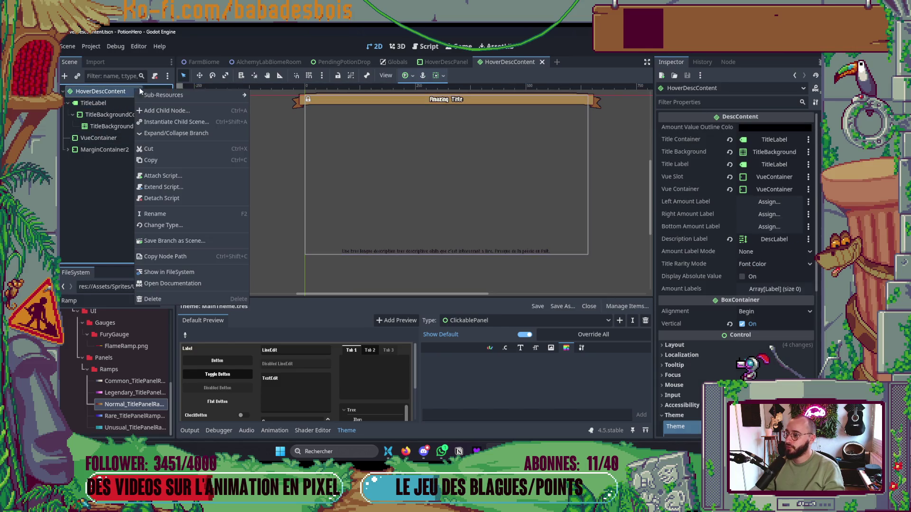
click(108, 124)
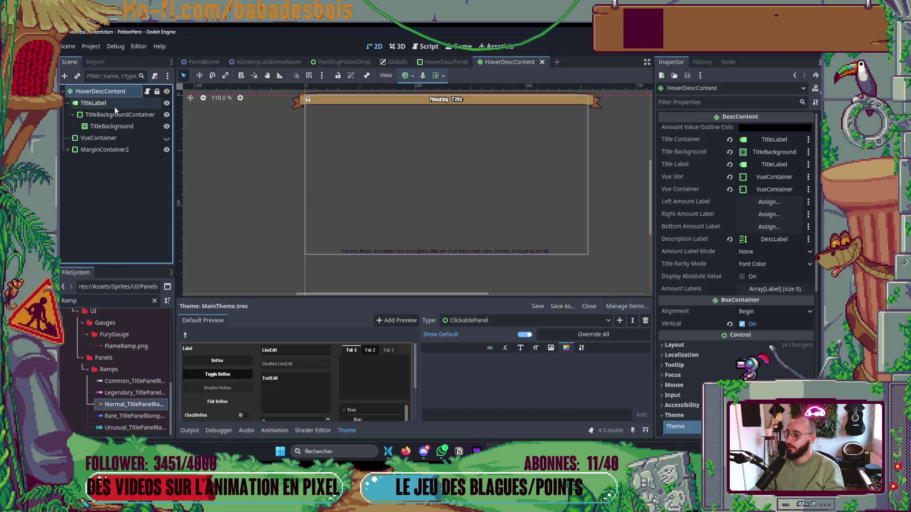
click(437, 62)
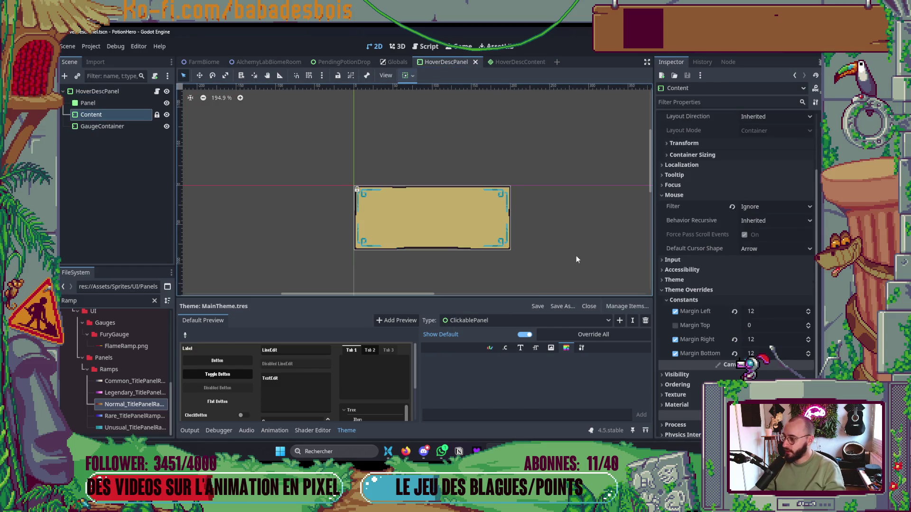
click(515, 62)
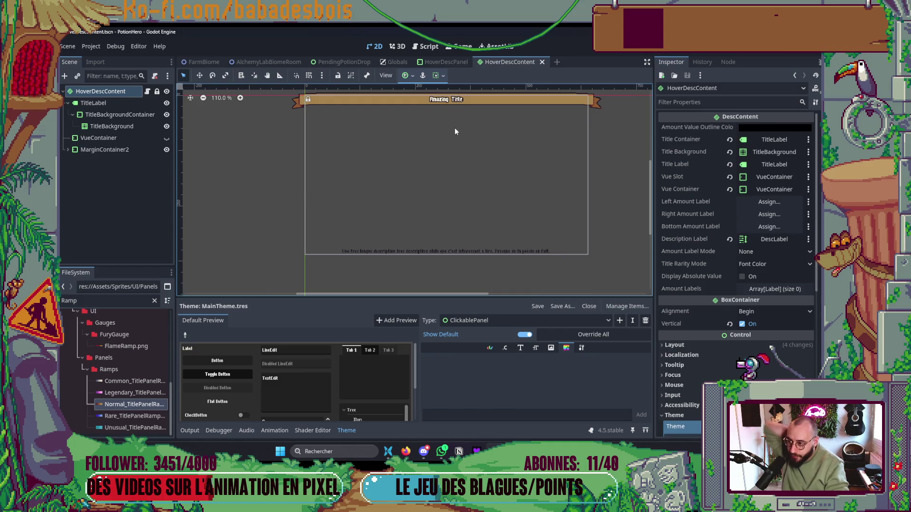
click(121, 115)
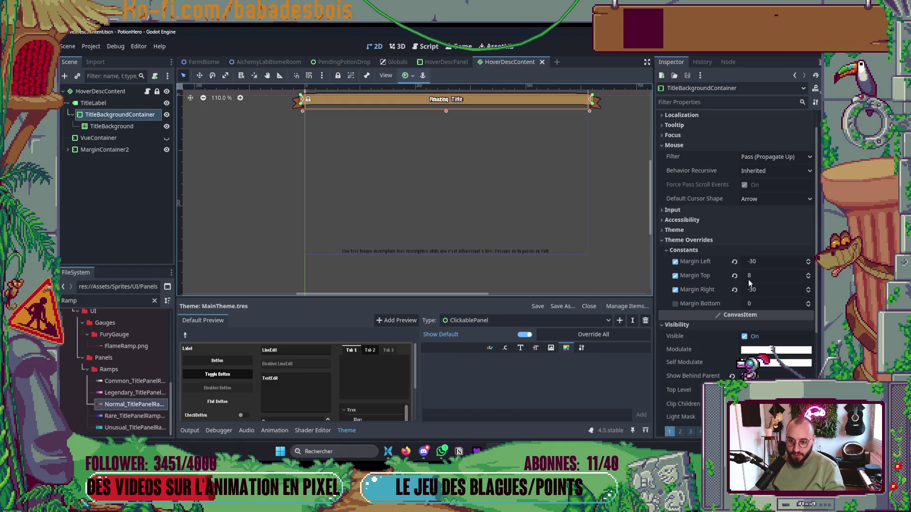
click(776, 265)
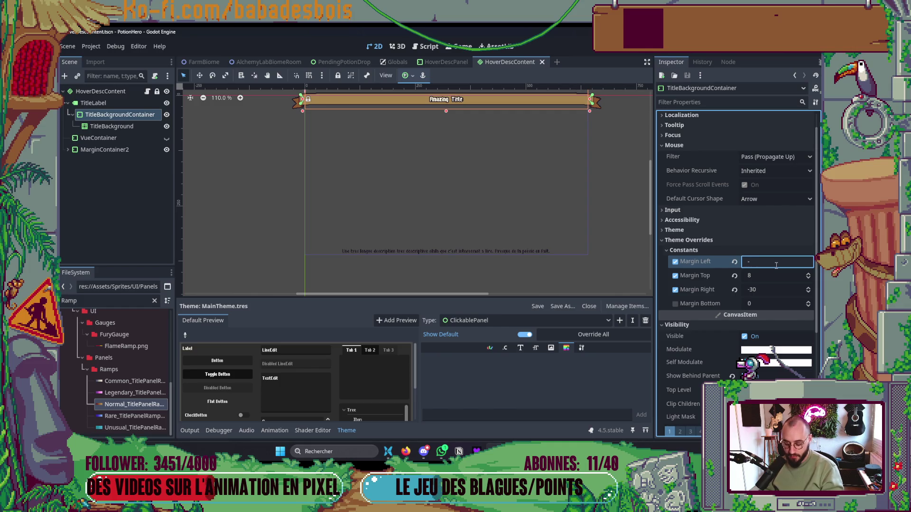
text(20)
key(Tab)
key(Tab)
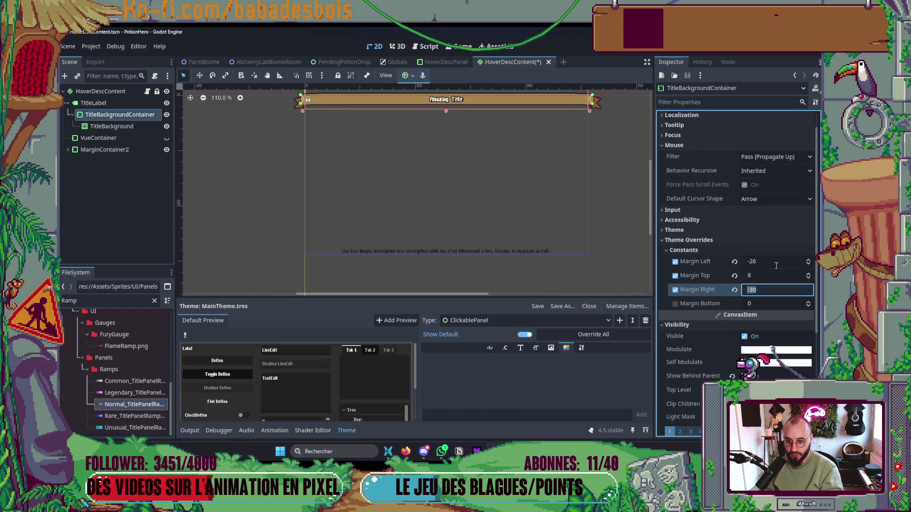
text(-26)
key(Return)
key(F5)
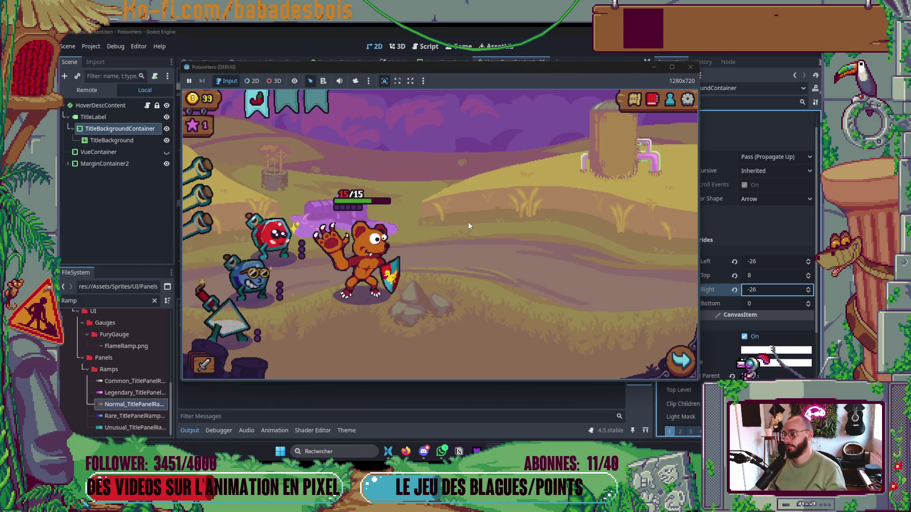
- Travel to the first map node, open the shop, and hover each item card
click(637, 99)
click(275, 260)
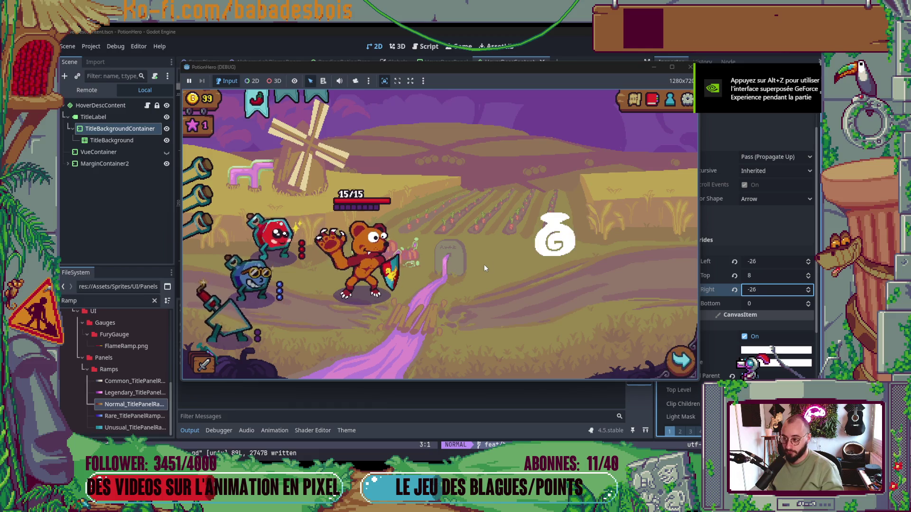
click(555, 240)
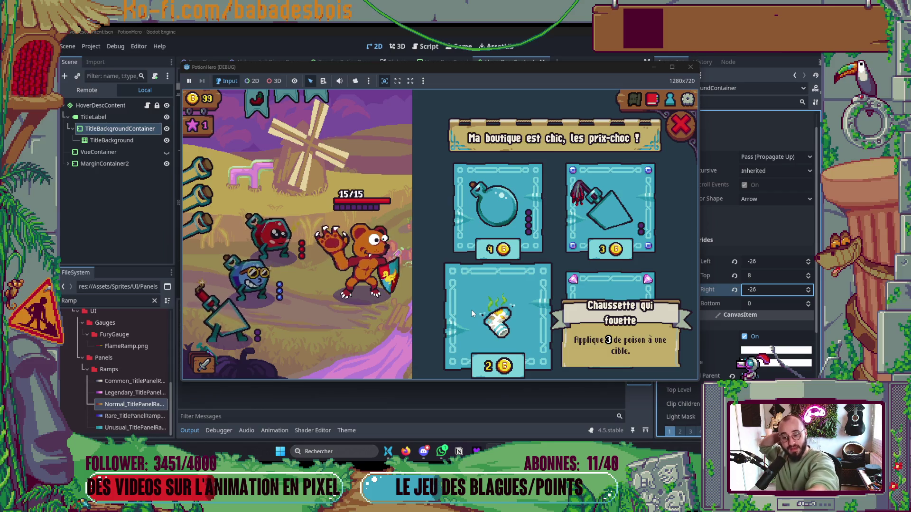
key(Up)
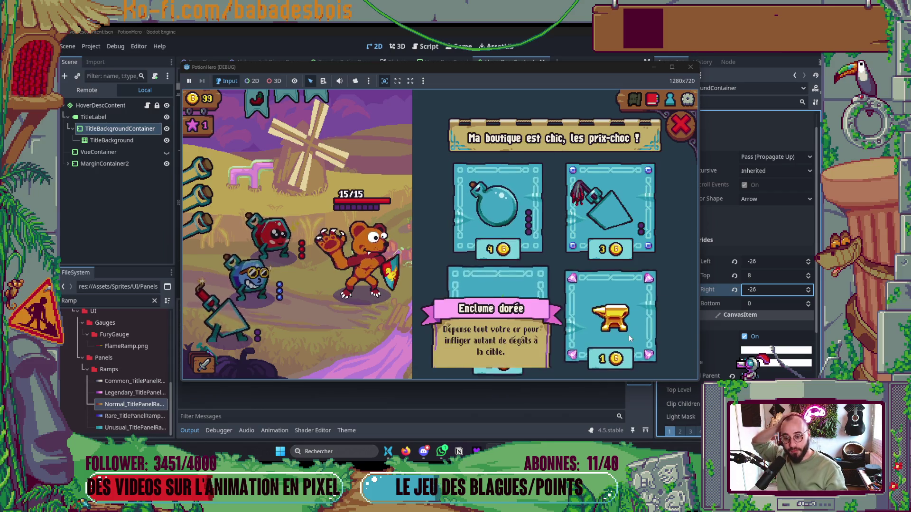
mouse_move(615, 220)
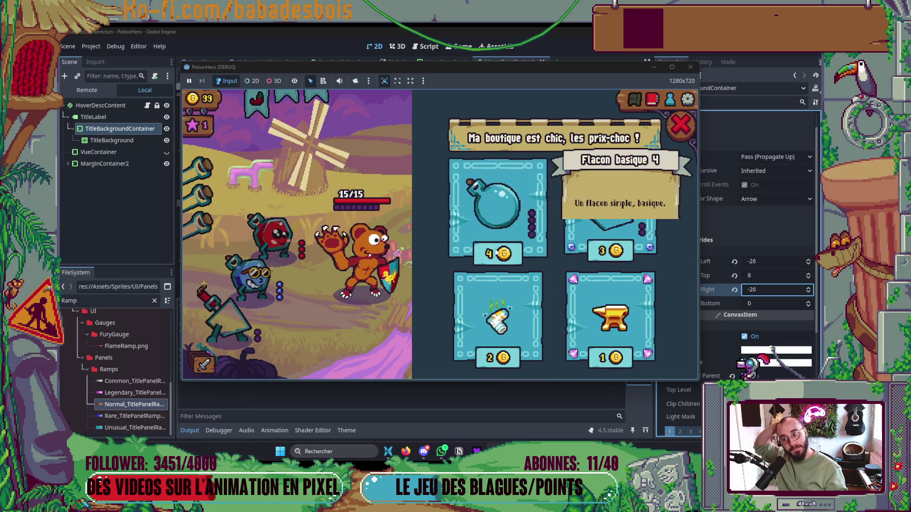
mouse_move(614, 350)
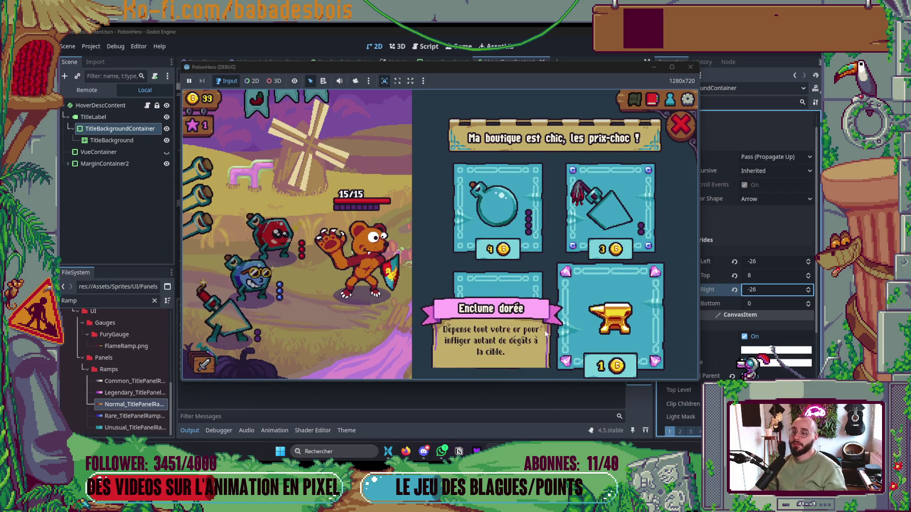
mouse_move(497, 340)
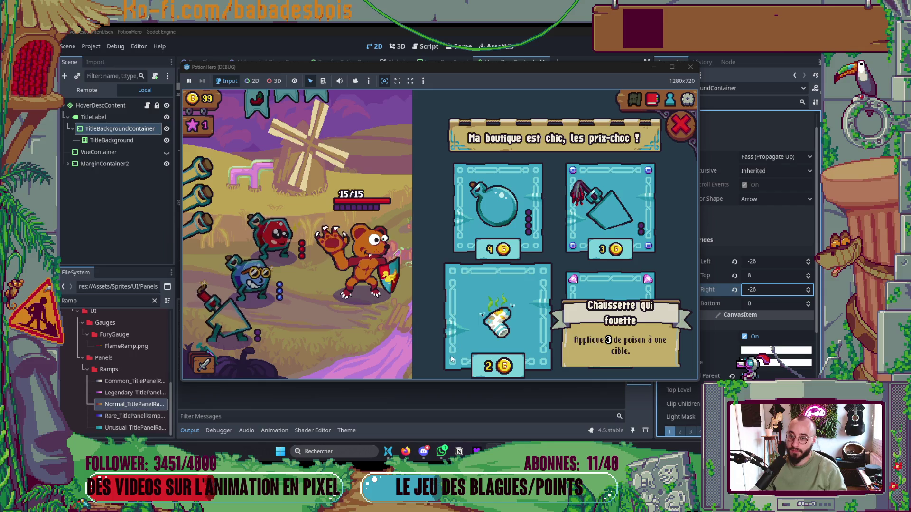
mouse_move(492, 223)
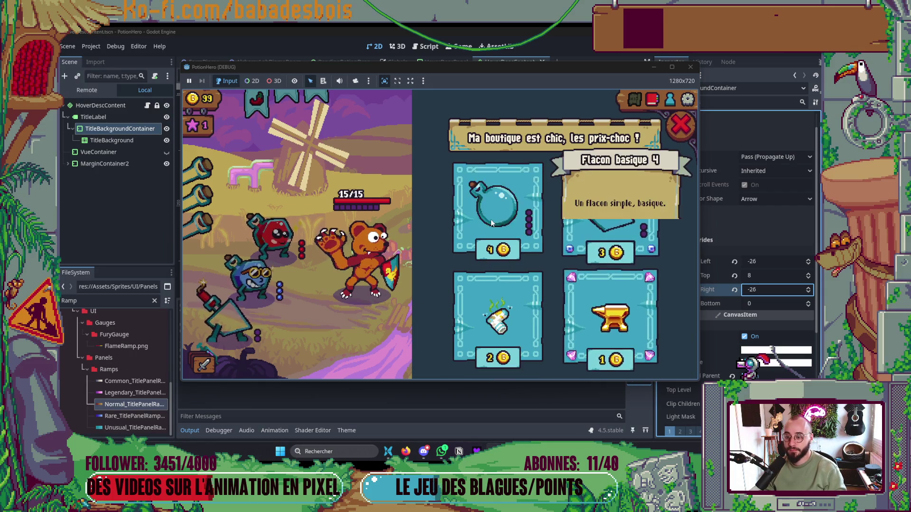
- Close the shop and the game, then relaunch it
click(678, 123)
click(690, 67)
key(F5)
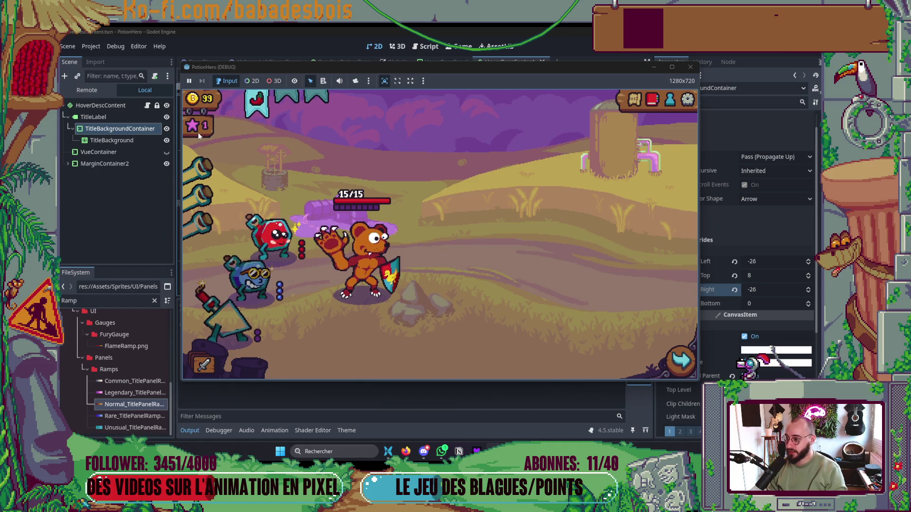
- Stop the relaunched game and hide the Output panel to enlarge the canvas
mouse_move(349, 247)
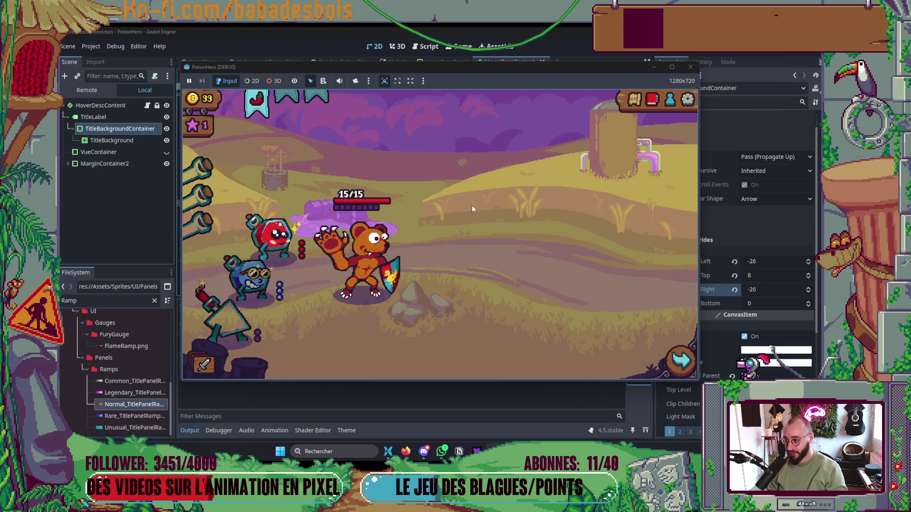
click(690, 67)
click(190, 430)
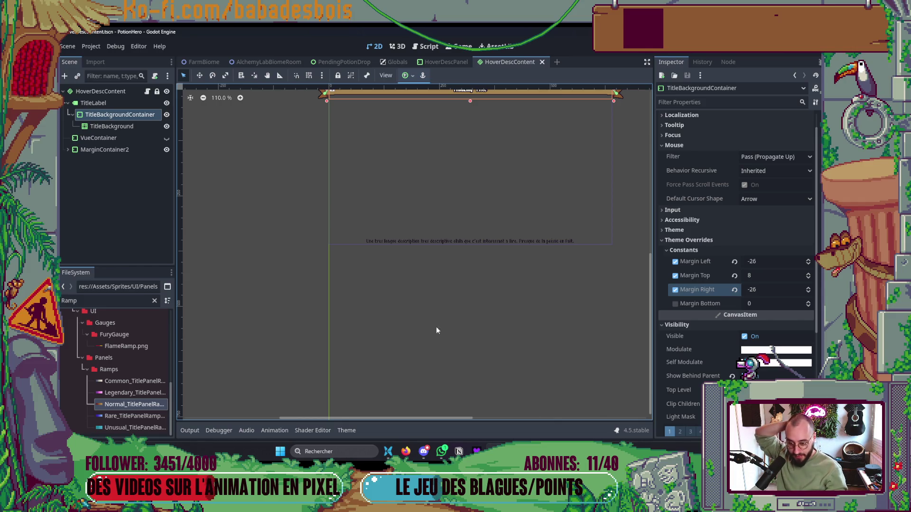
- Save, set MarginContainer2's vertical container sizing to Center, and run the game
key(ctrl+s)
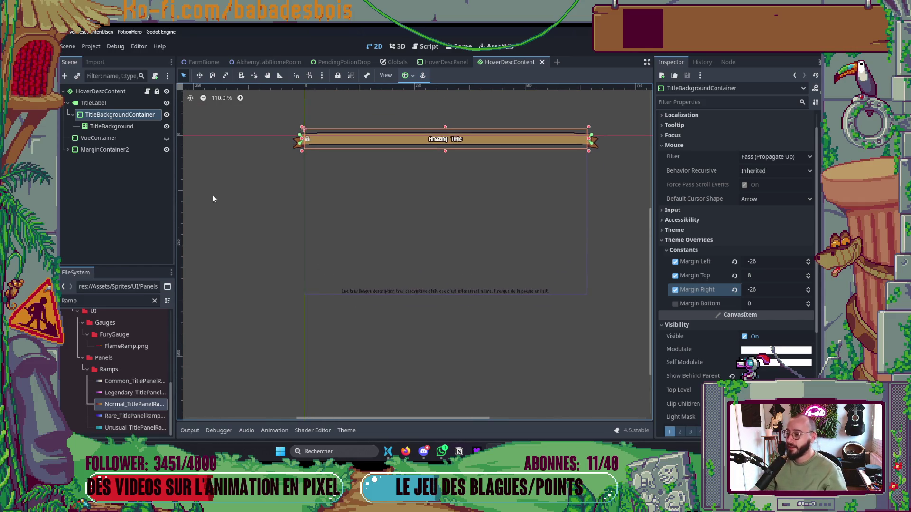
click(107, 149)
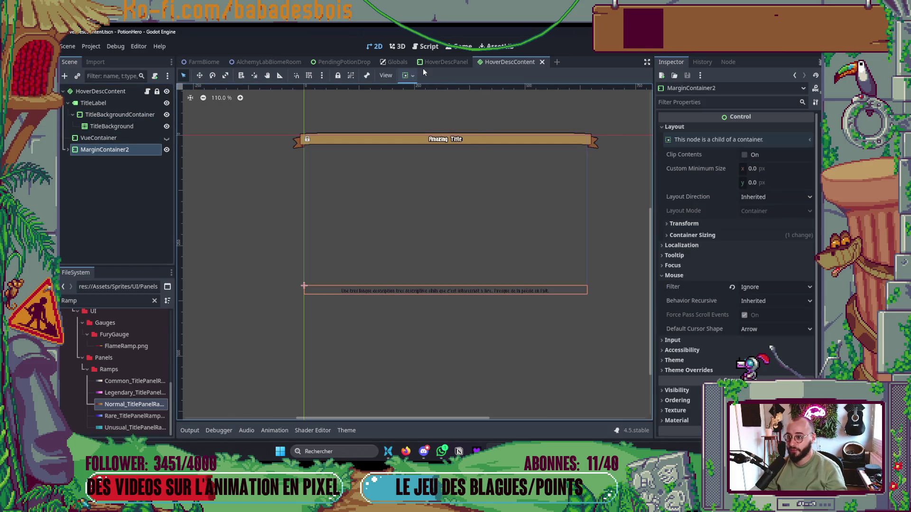
click(407, 75)
click(425, 152)
key(F5)
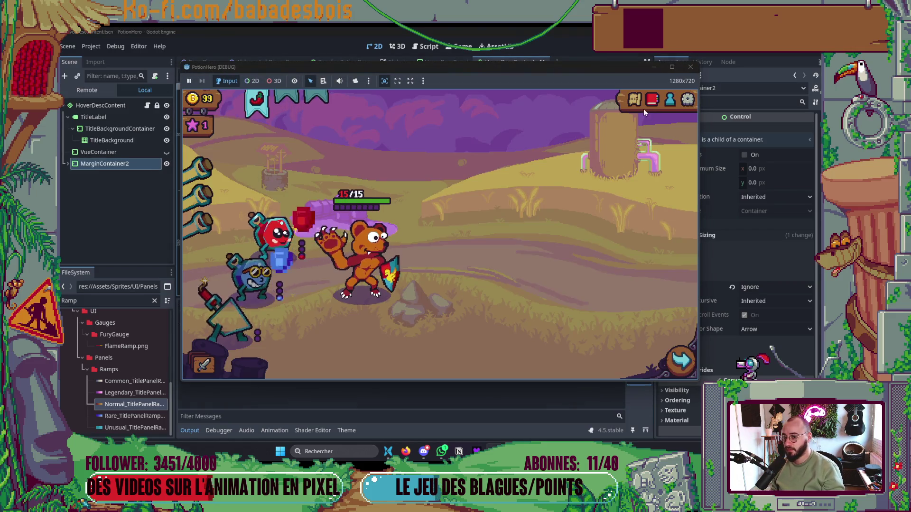
- In the running game, travel via the map to the first node and open its gold-bag shop
click(636, 101)
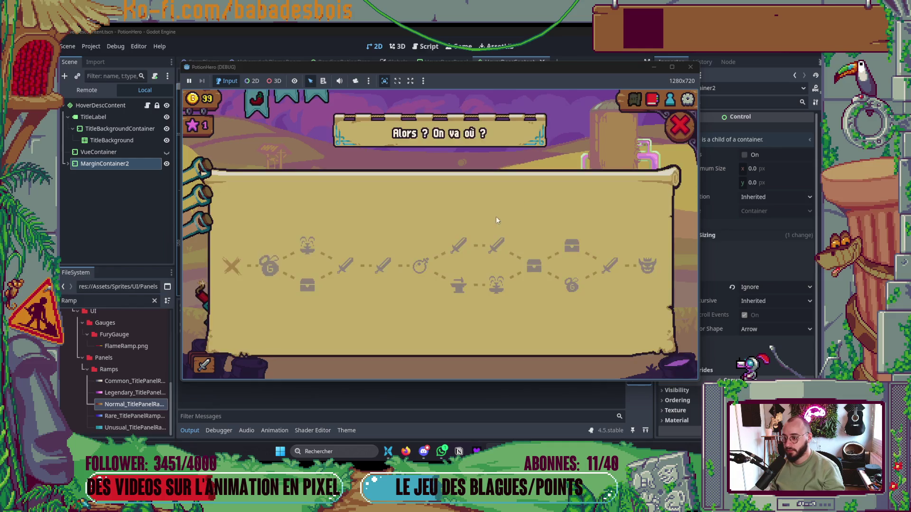
click(273, 263)
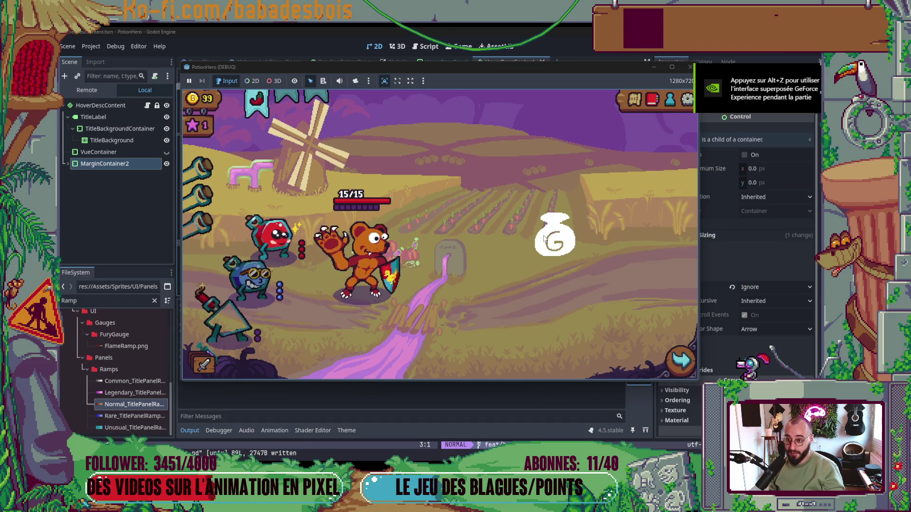
click(554, 236)
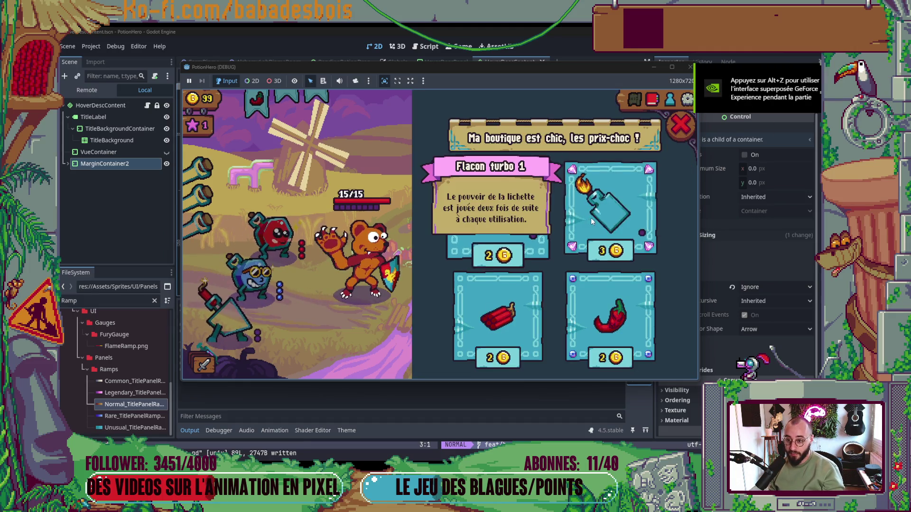
- Check the shop cards' hover descriptions, such as 'Piment ultra piquant', then stop the game with F8
mouse_move(599, 320)
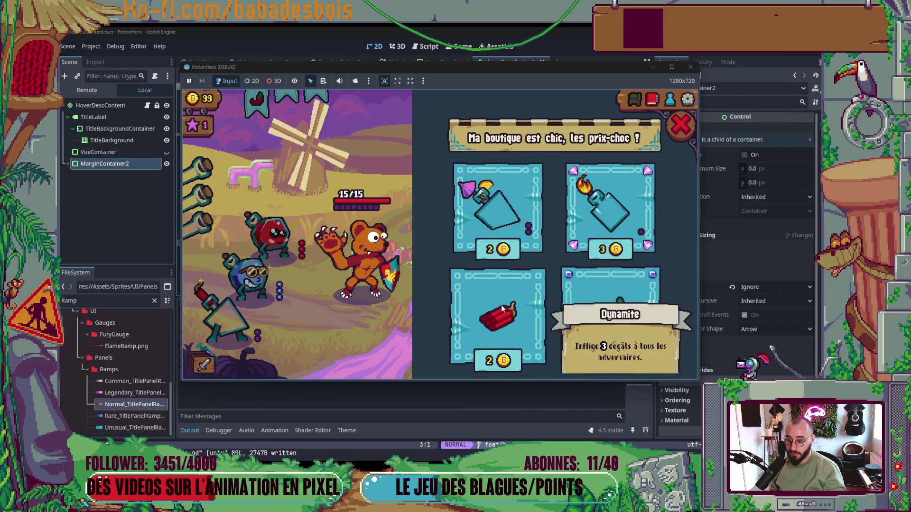
mouse_move(595, 203)
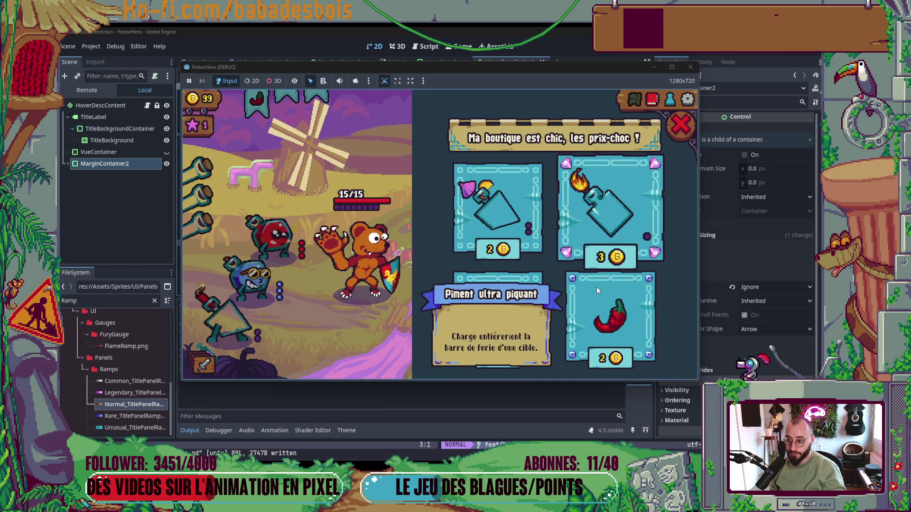
mouse_move(522, 297)
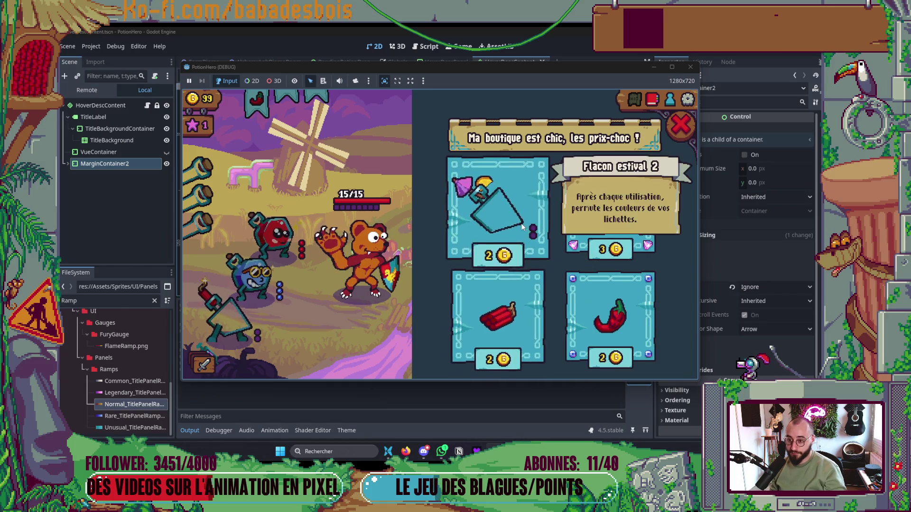
mouse_move(610, 292)
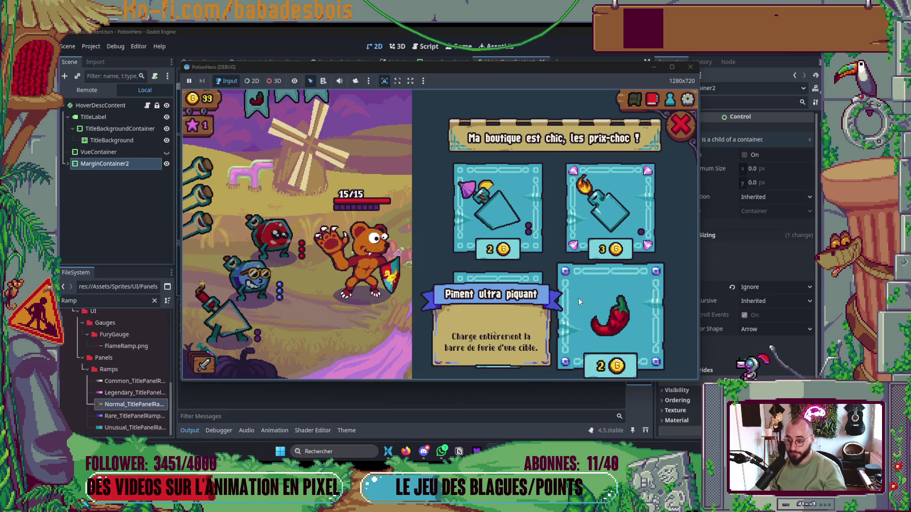
mouse_move(519, 206)
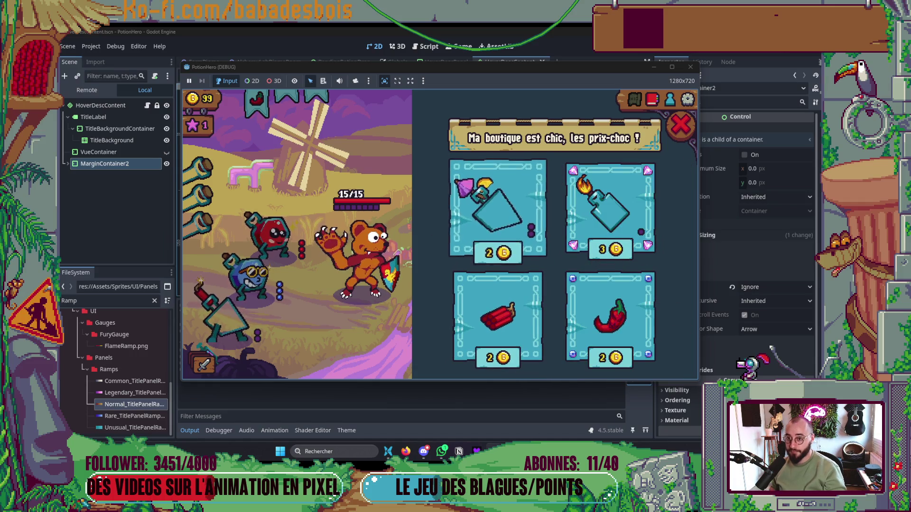
key(F8)
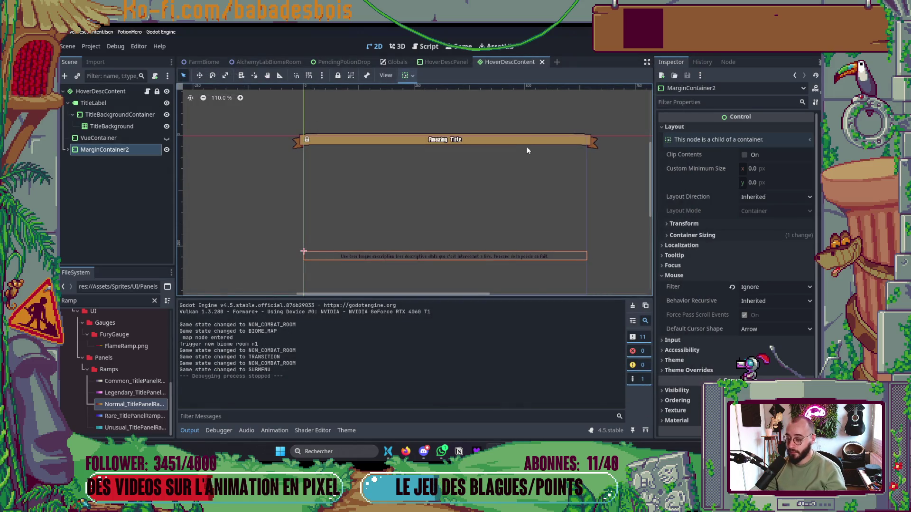
- Clear the FileSystem filter and scroll through all project folders
scroll(137, 366, up, 4)
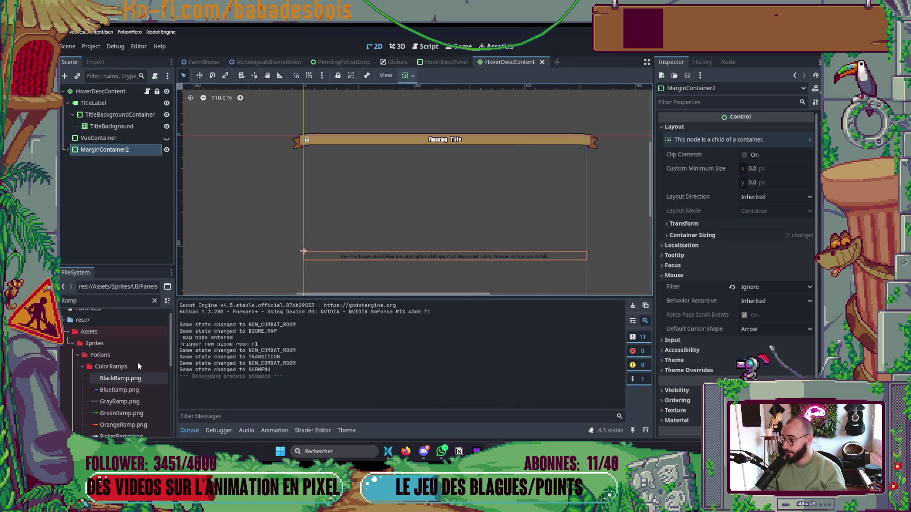
click(154, 301)
scroll(136, 377, down, 2)
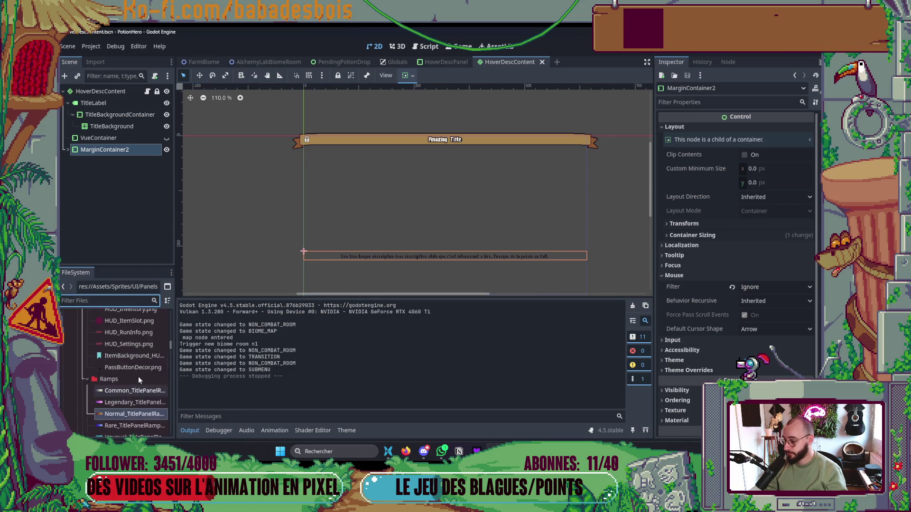
scroll(139, 380, up, 3)
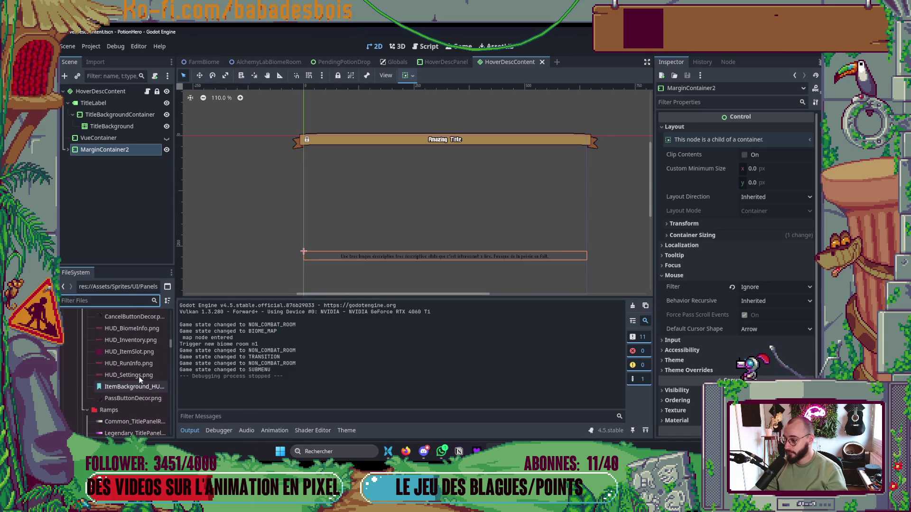
- In the HoverDescPanel scene, view the Panel node's theme style override
click(443, 65)
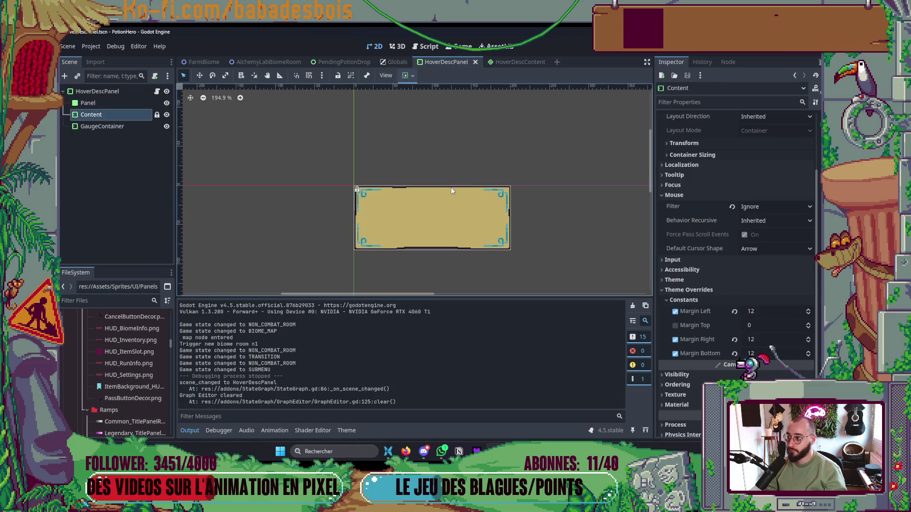
key(alt+Tab)
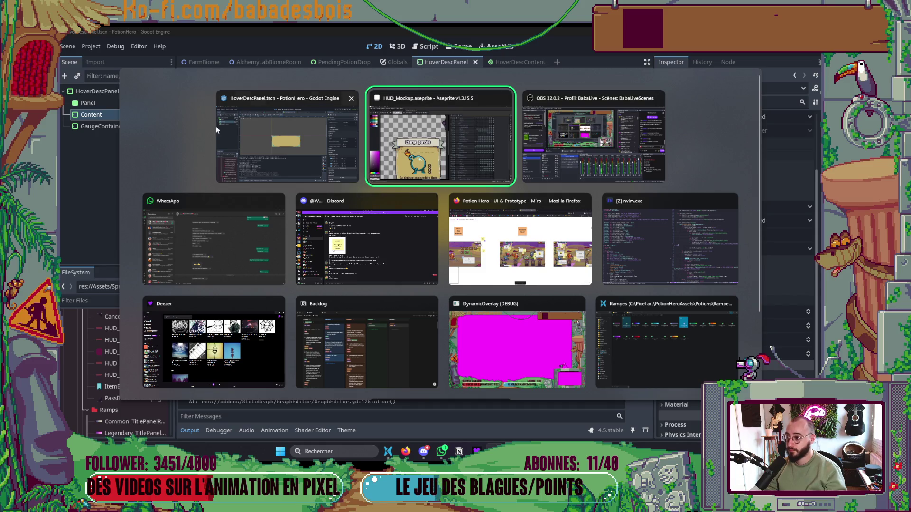
key(Escape)
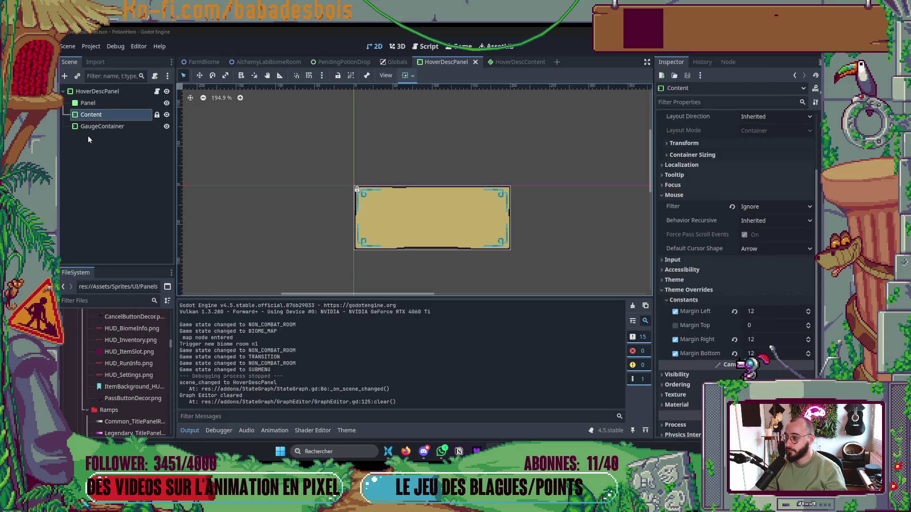
click(107, 103)
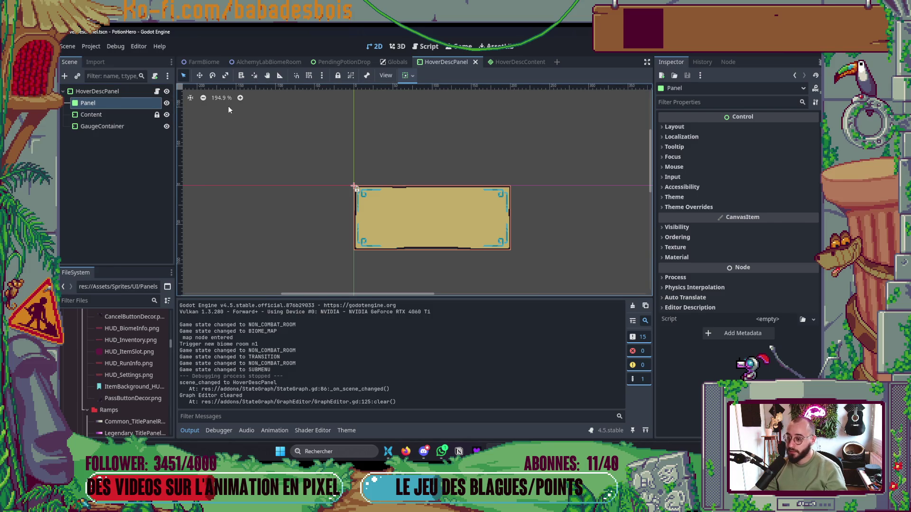
click(686, 208)
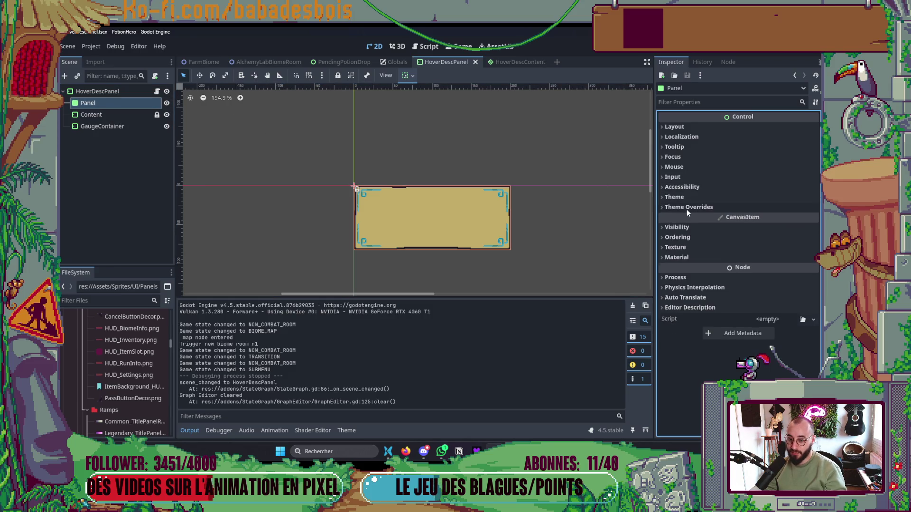
click(685, 217)
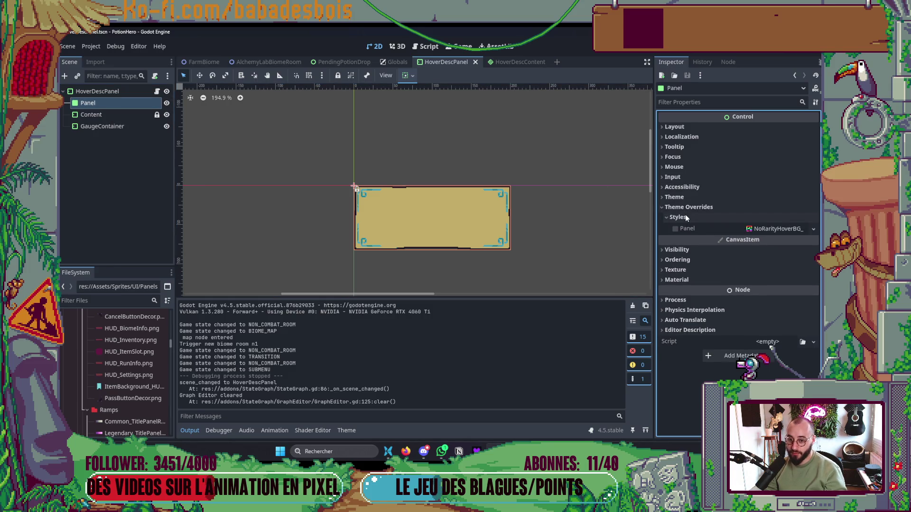
- Filter project files by 'Panel', then replace the filter with 'COmmon'
click(111, 303)
text(Panel)
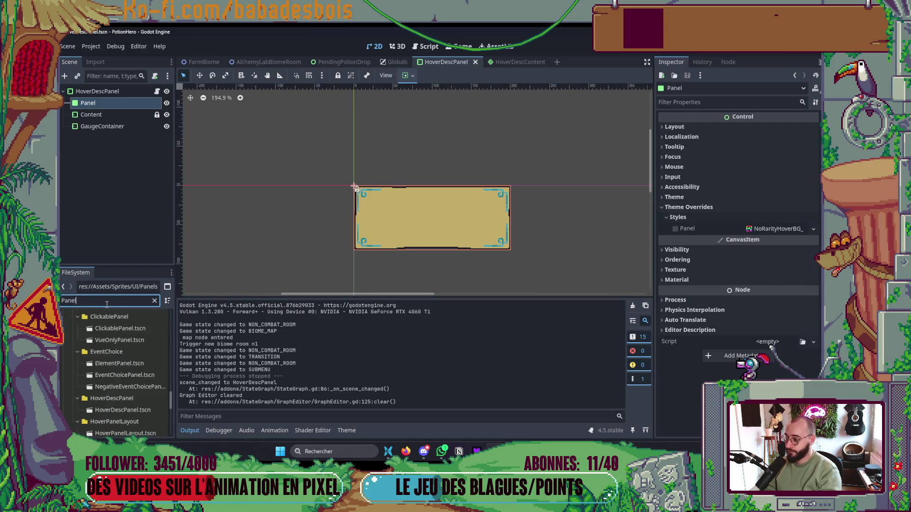
scroll(112, 351, down, 10)
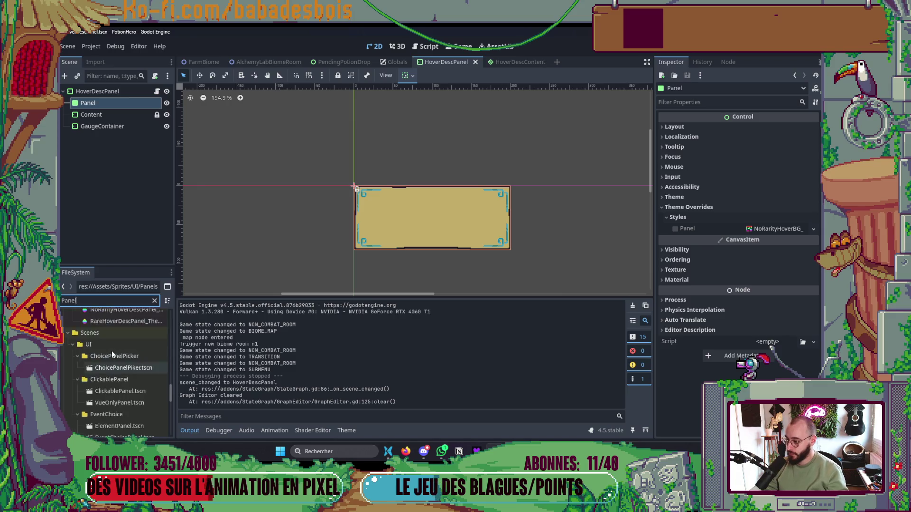
scroll(134, 396, up, 10)
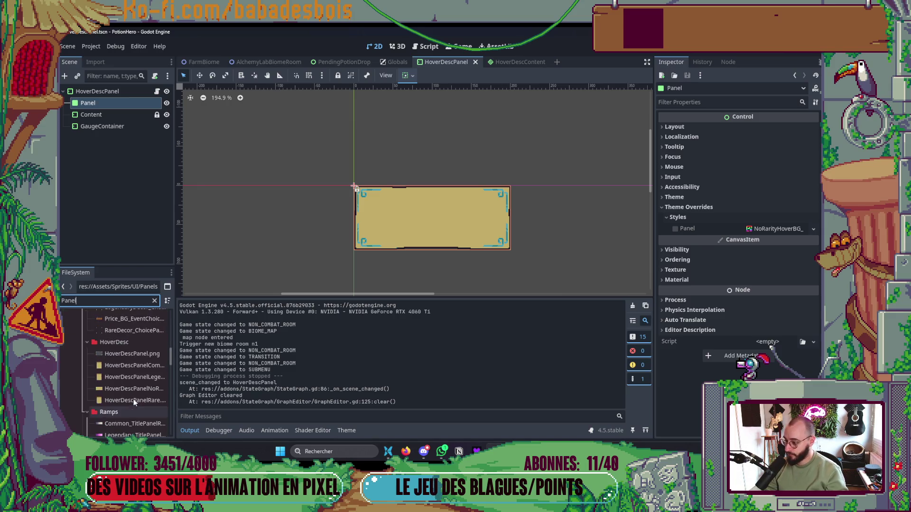
scroll(136, 397, down, 5)
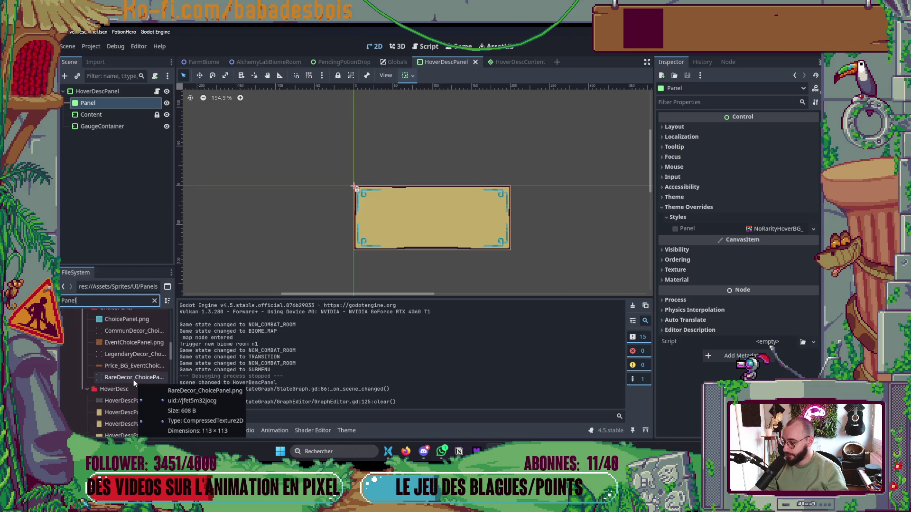
scroll(132, 379, down, 2)
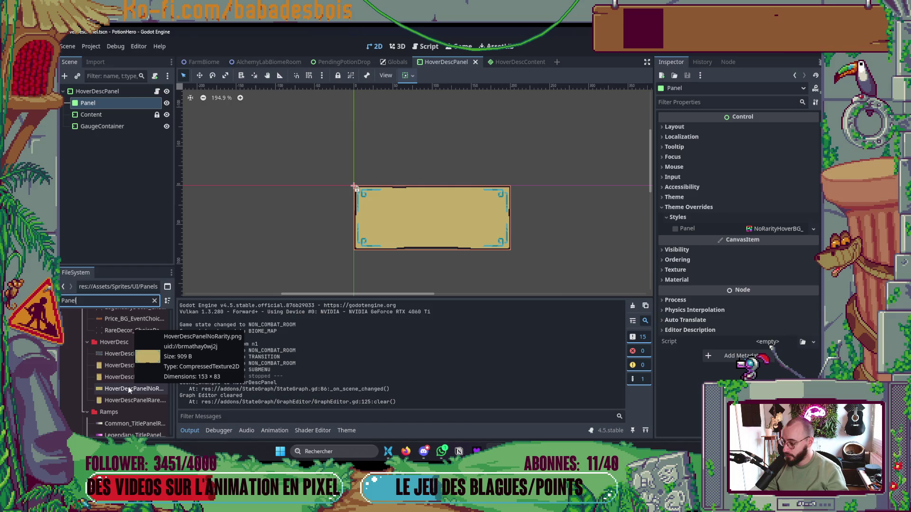
scroll(130, 387, down, 4)
key(ctrl+a)
text(COmm)
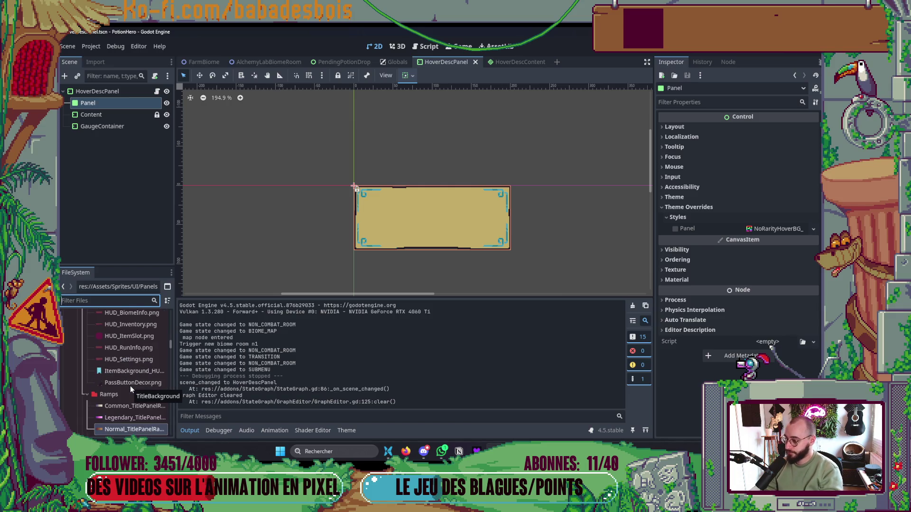
text(on)
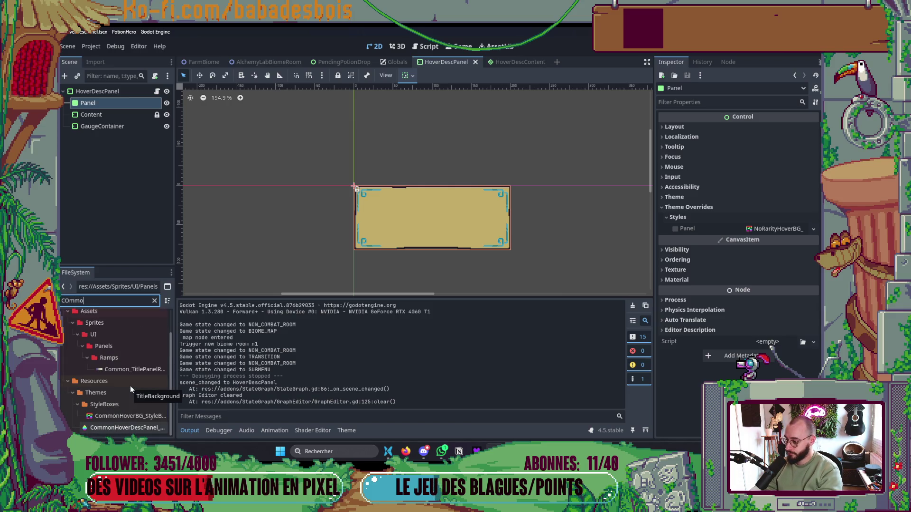
- Open CommonHoverBG_StyleBox.tres and review its Texture Margins and Expand Margins
click(141, 416)
double_click(141, 414)
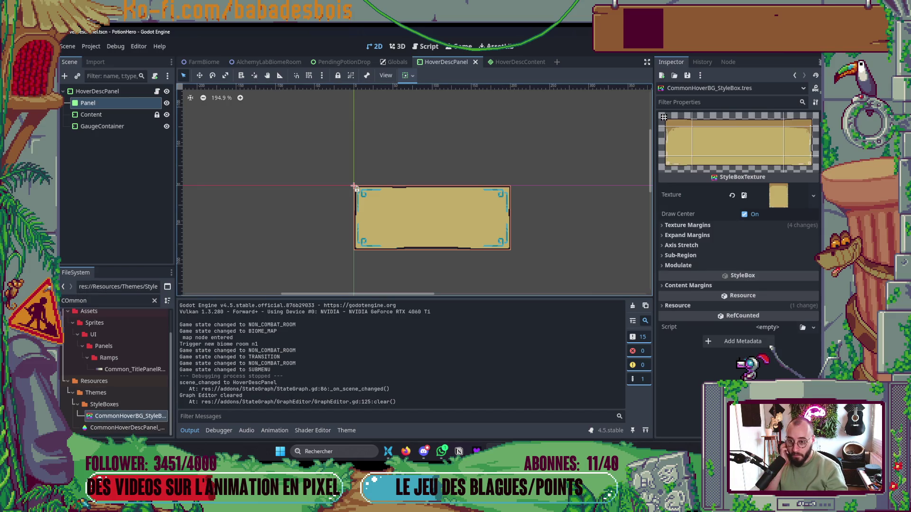
click(698, 225)
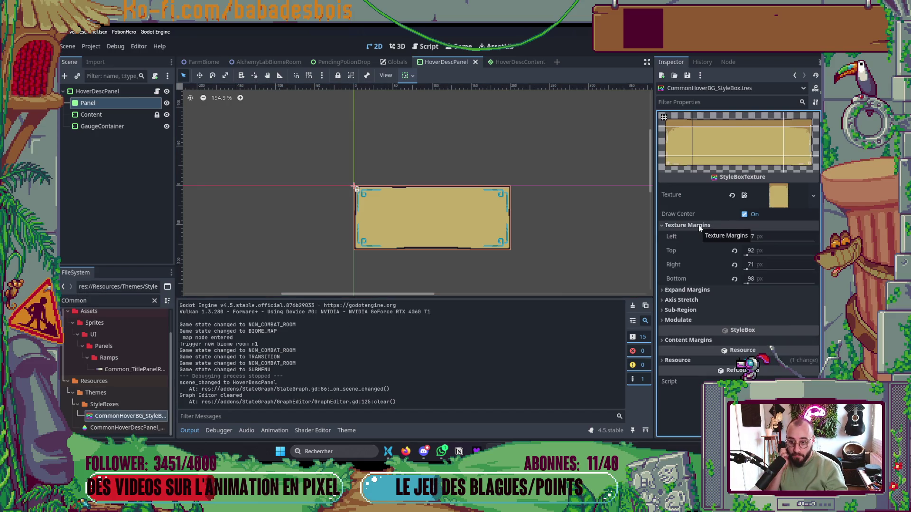
click(698, 225)
click(698, 235)
click(698, 236)
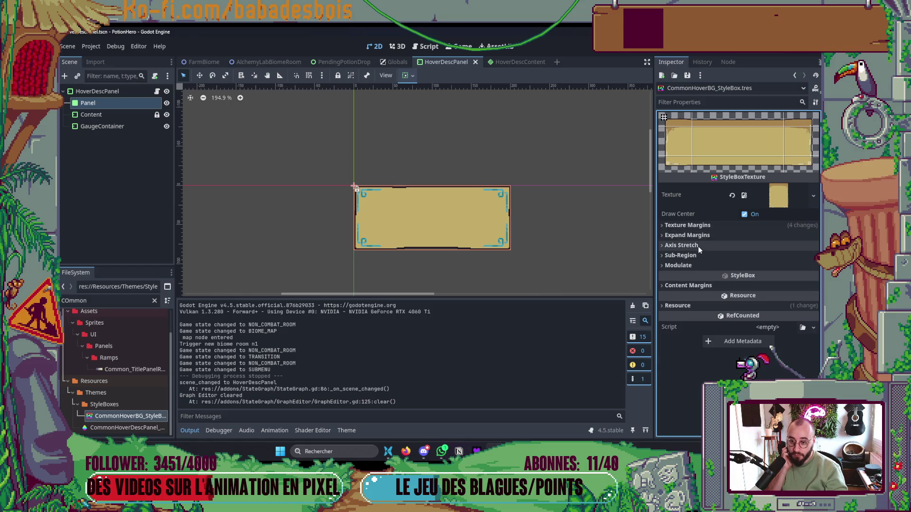
- Review the style box's Sub-Region, Modulate, Expand Margins and Axis Stretch settings
click(696, 259)
click(694, 259)
click(695, 266)
click(694, 266)
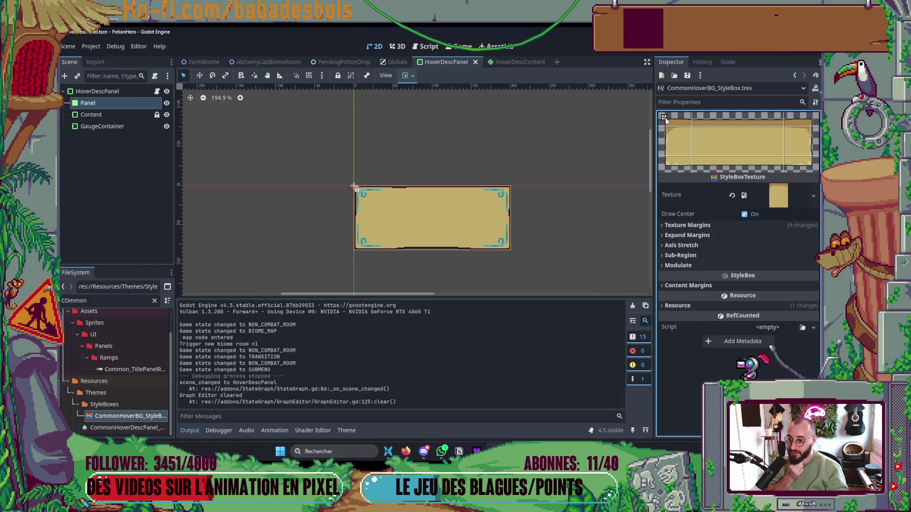
click(696, 235)
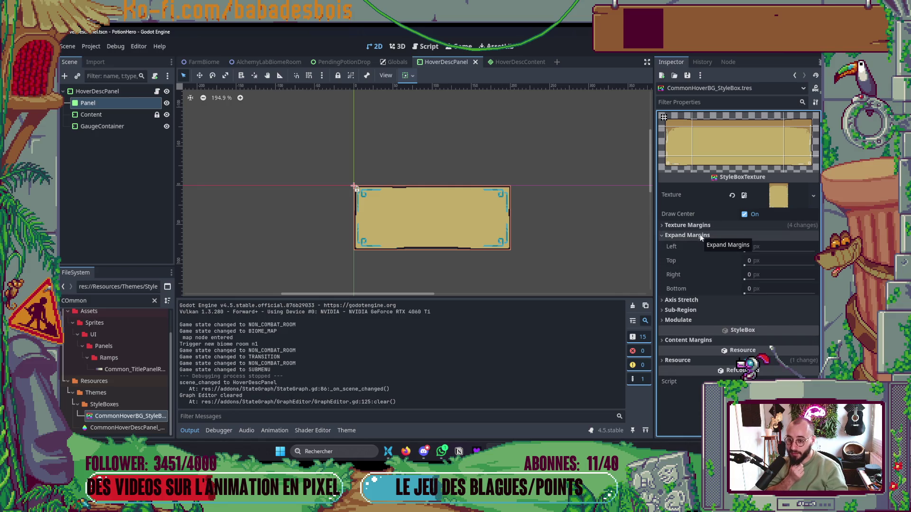
click(698, 236)
click(697, 245)
click(697, 246)
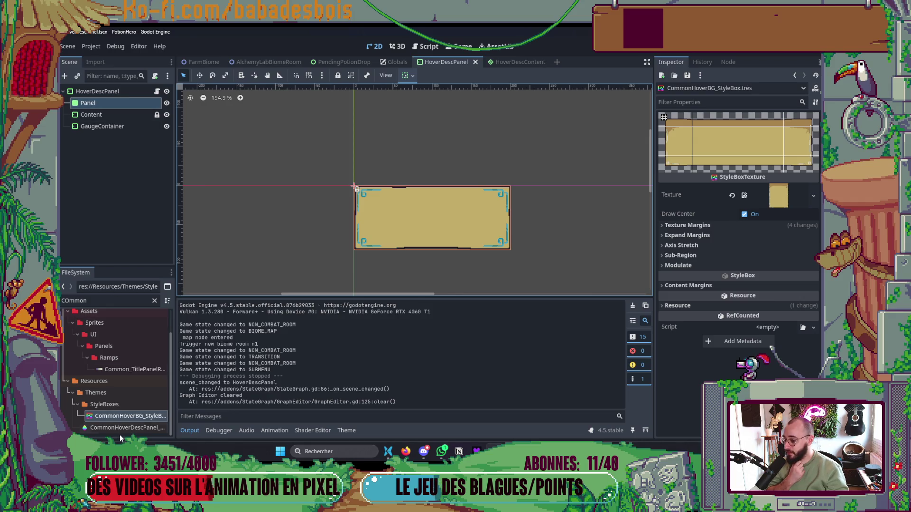
- Drop the CommonHoverDescPanel theme onto HoverDescPanel and select its Panel node
drag(121, 428, 97, 91)
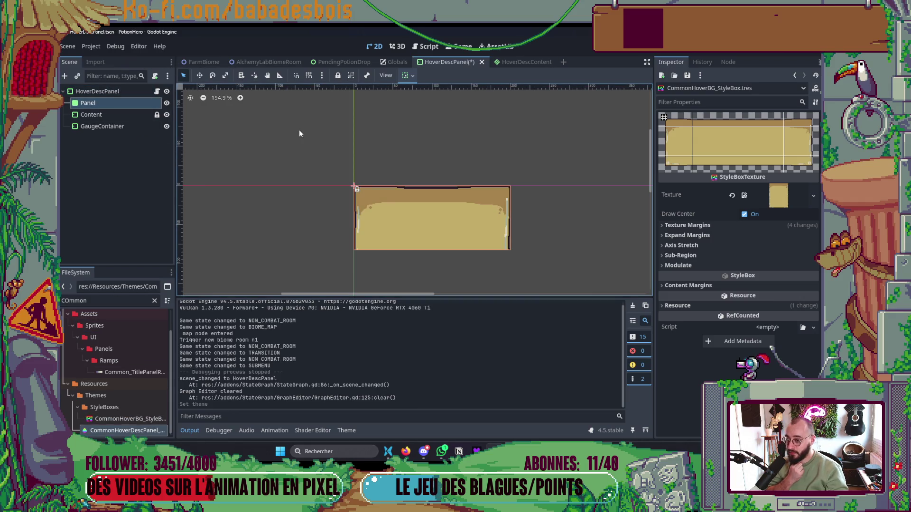
drag(450, 266, 463, 217)
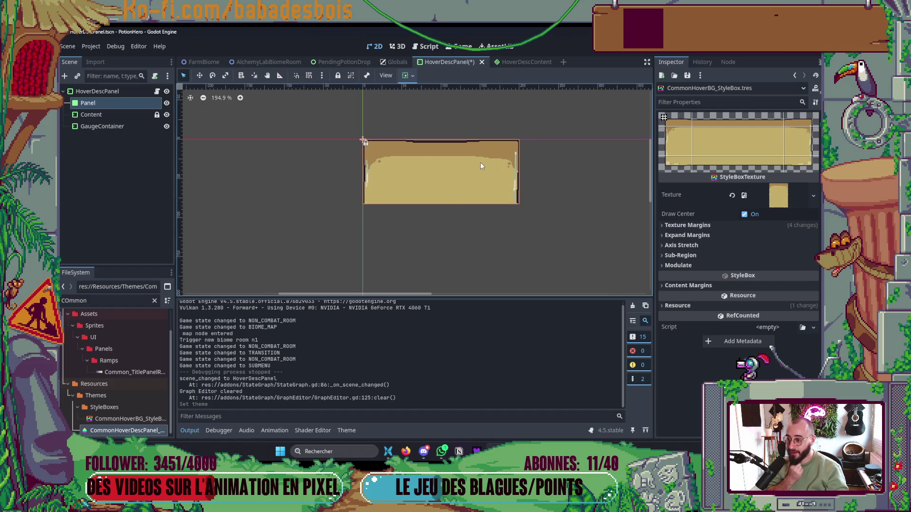
click(140, 103)
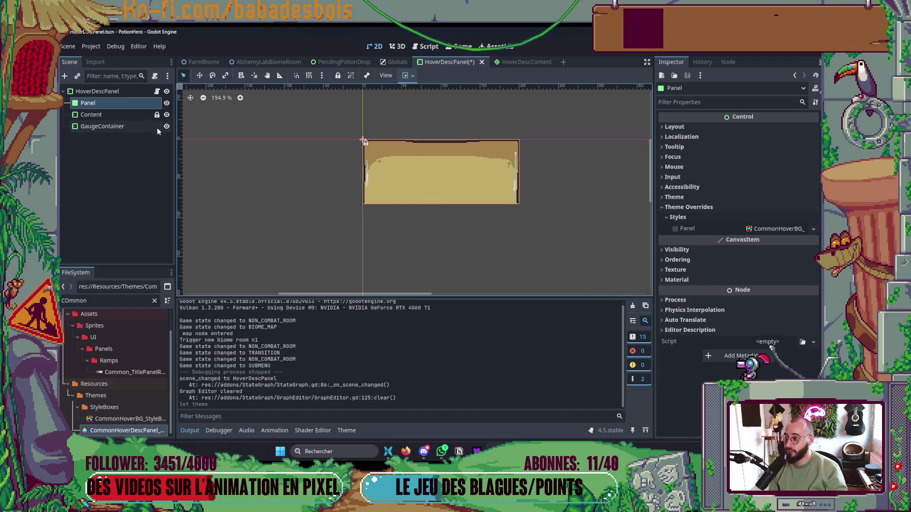
click(112, 92)
click(110, 104)
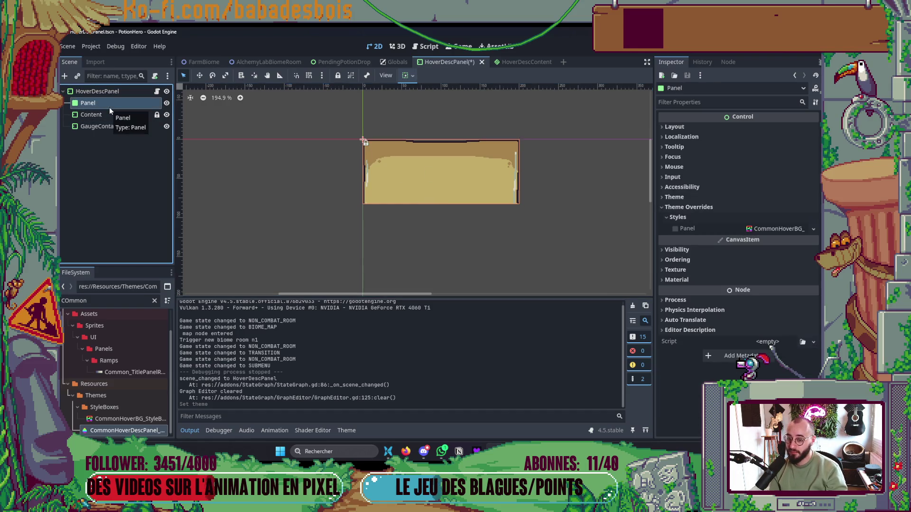
- Inspect the Panel's Layout transform size and container sizing options
click(683, 126)
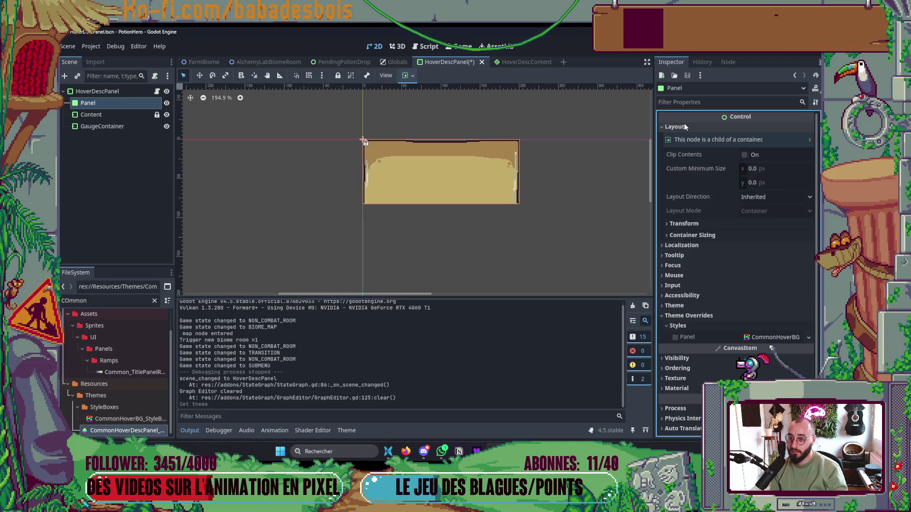
click(690, 223)
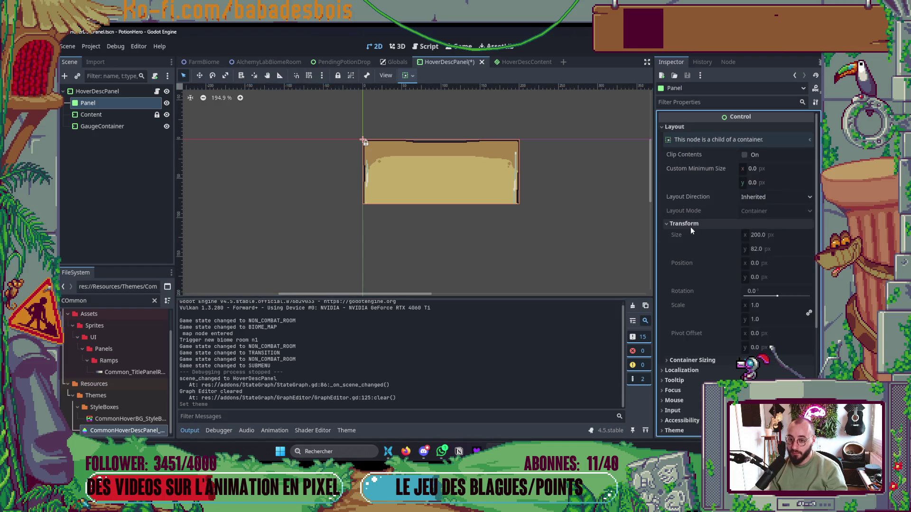
click(690, 225)
click(692, 235)
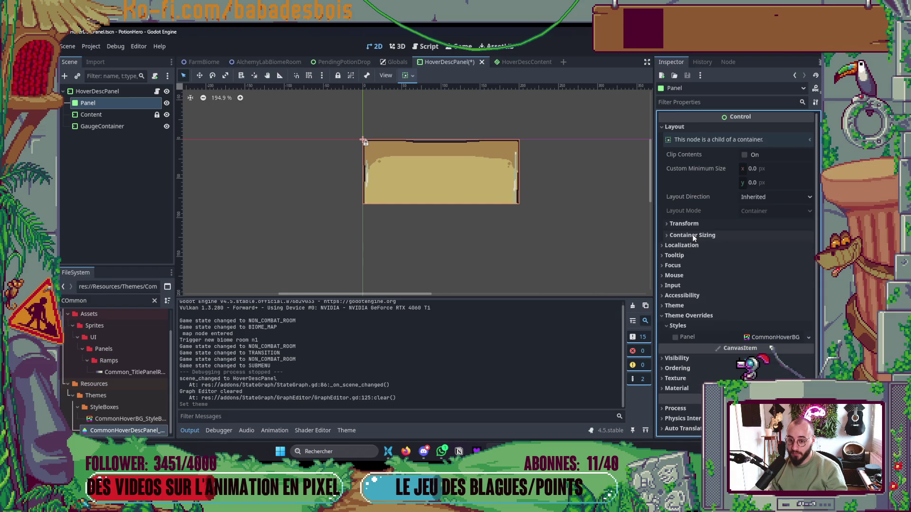
click(693, 235)
- Undo the theme change and save the HoverDescPanel scene
key(ctrl+z)
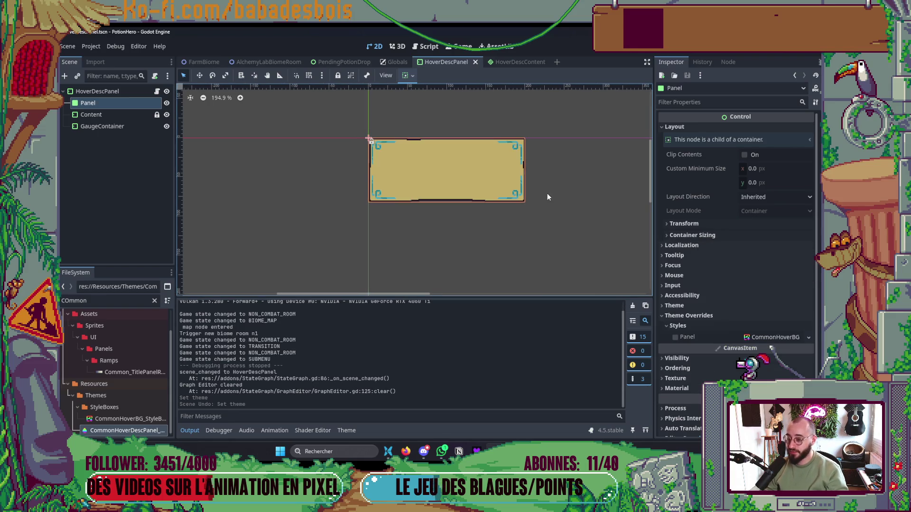
key(ctrl+s)
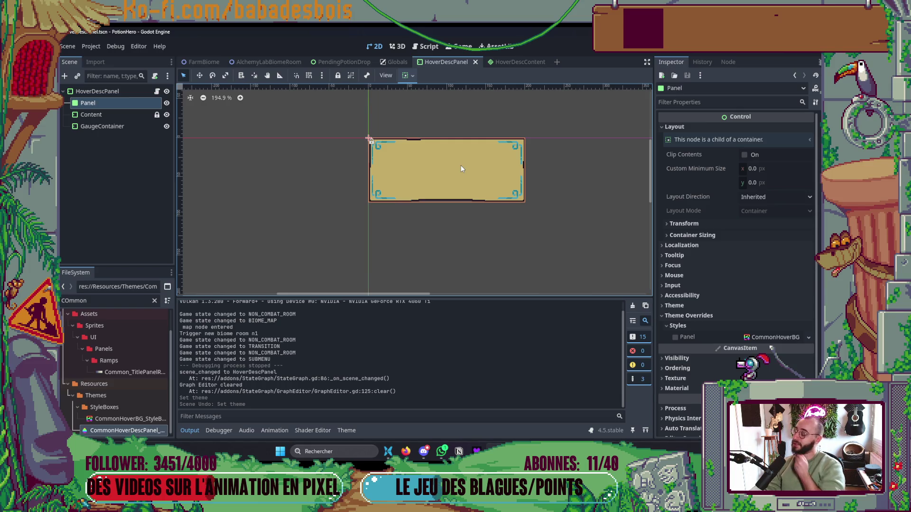
key(alt+Tab)
key(Tab)
key(Tab)
key(Tab)
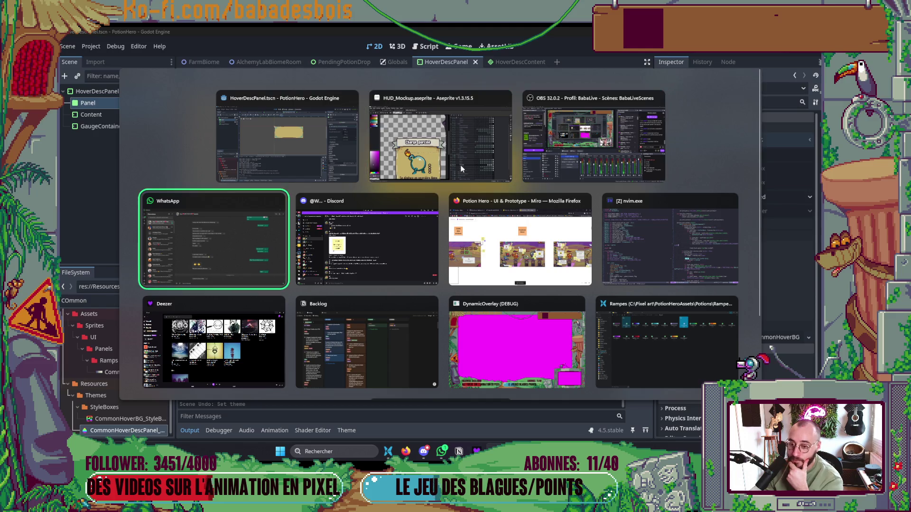
- Undo the duplicated elem_data block and check DescContent.gd's SHOWN_ELEMENTS enum
key(u)
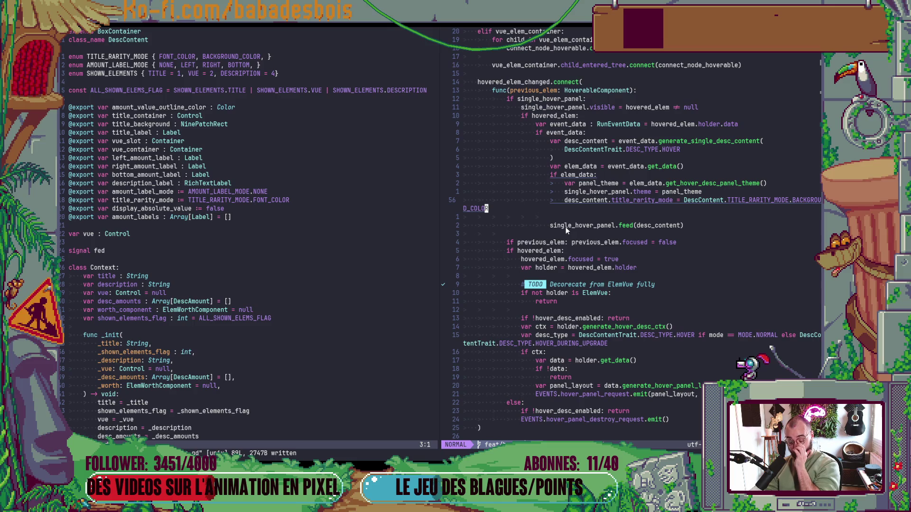
key(ctrl+w)
key(h)
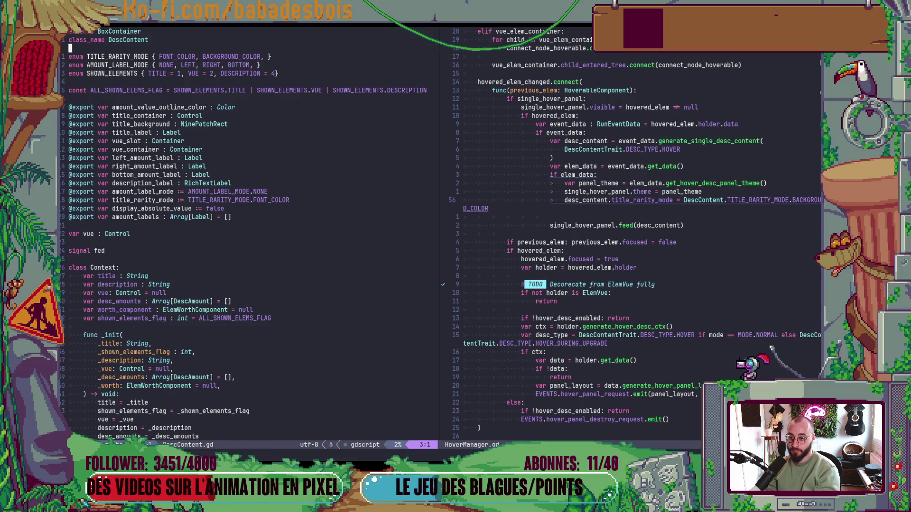
key(j)
key(j)
key(j)
key(j)
key(j)
key(j)
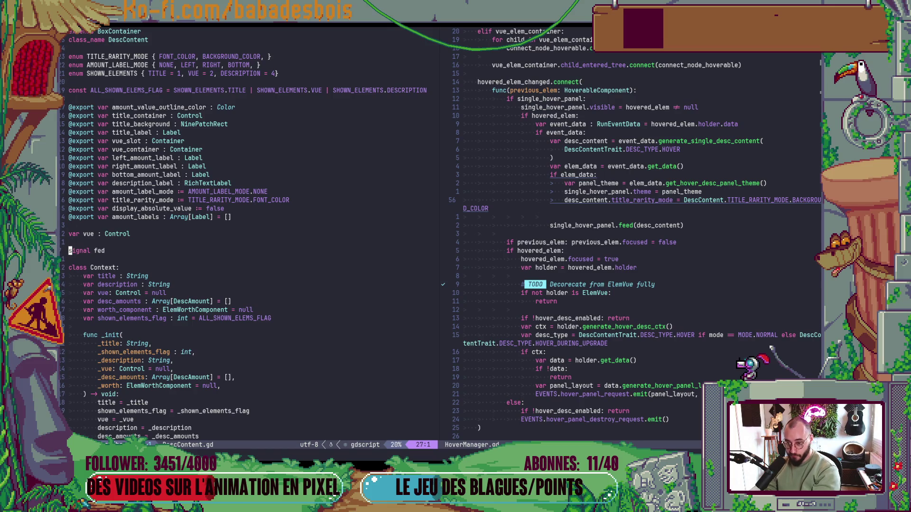
key(ctrl+w)
key(l)
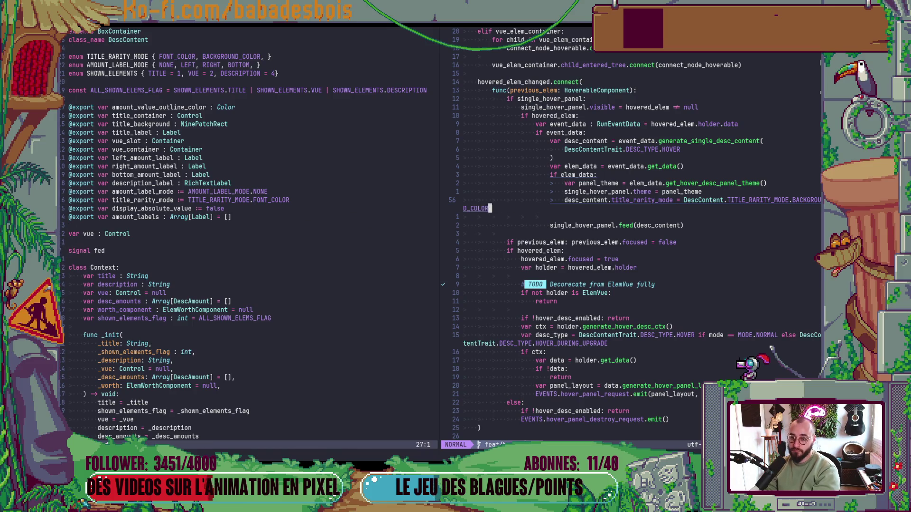
key(k)
- Add 'single_hover_panel.panel.minimum_size =' below the theme assignment on line 56
key(o)
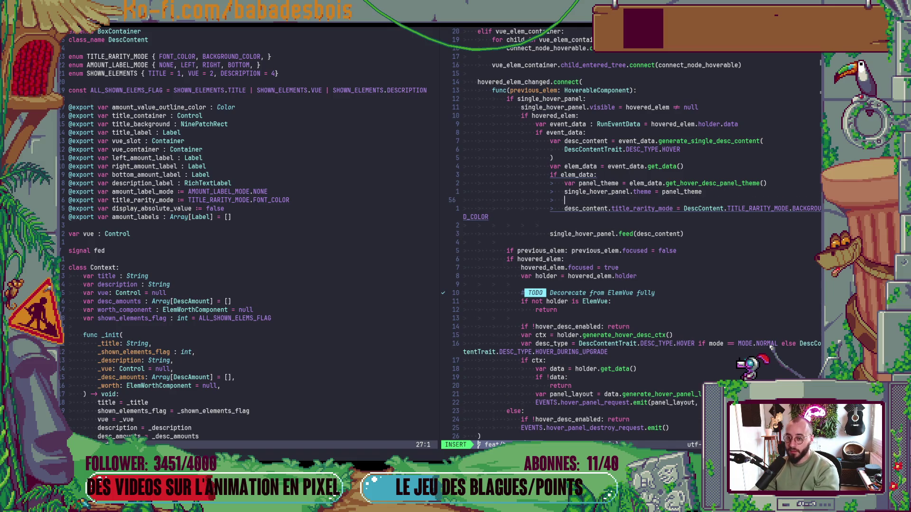
text(single_hover_panel.)
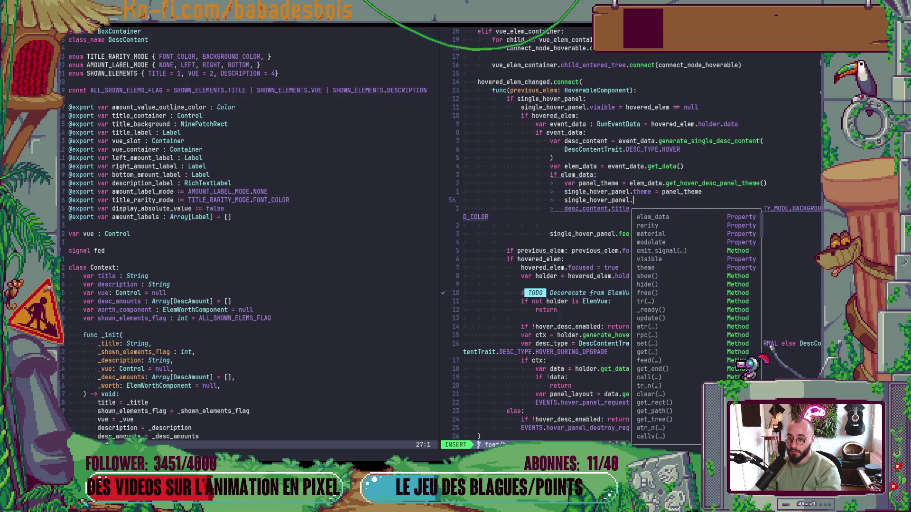
text(panel.,)
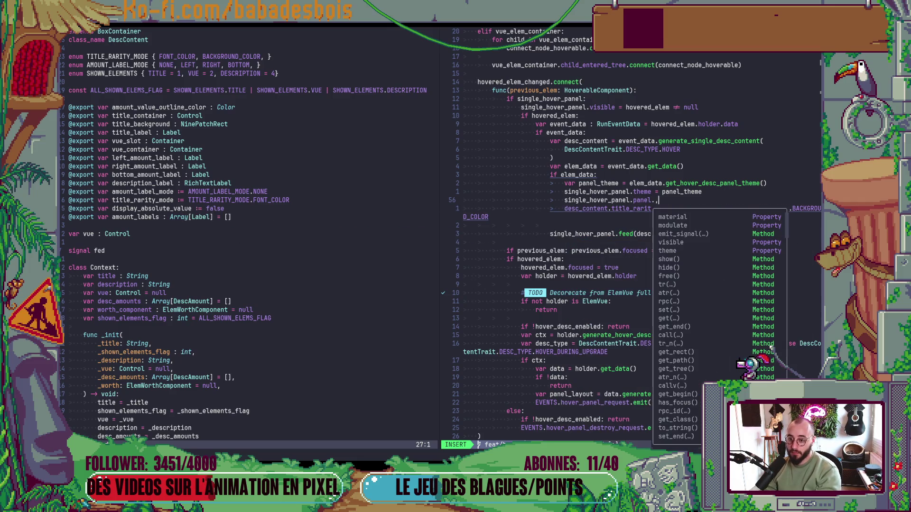
key(BackSpace)
text(m)
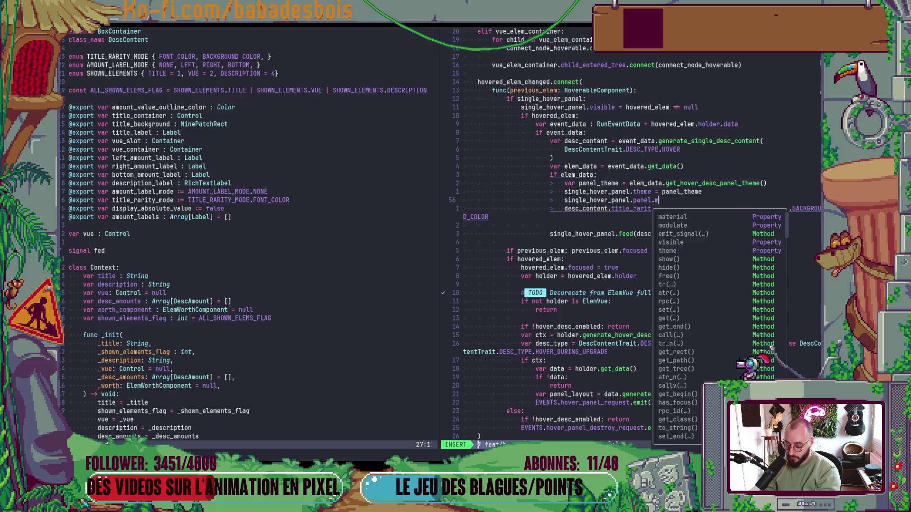
text(i)
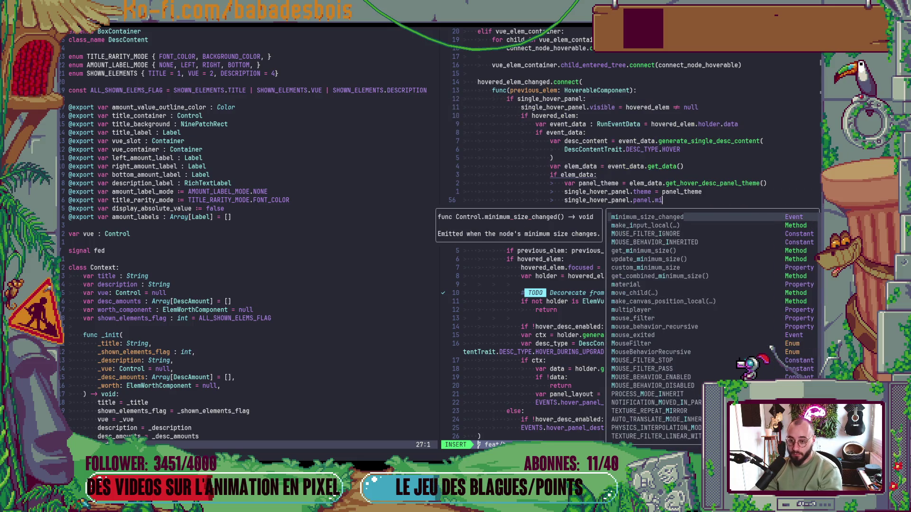
key(Return)
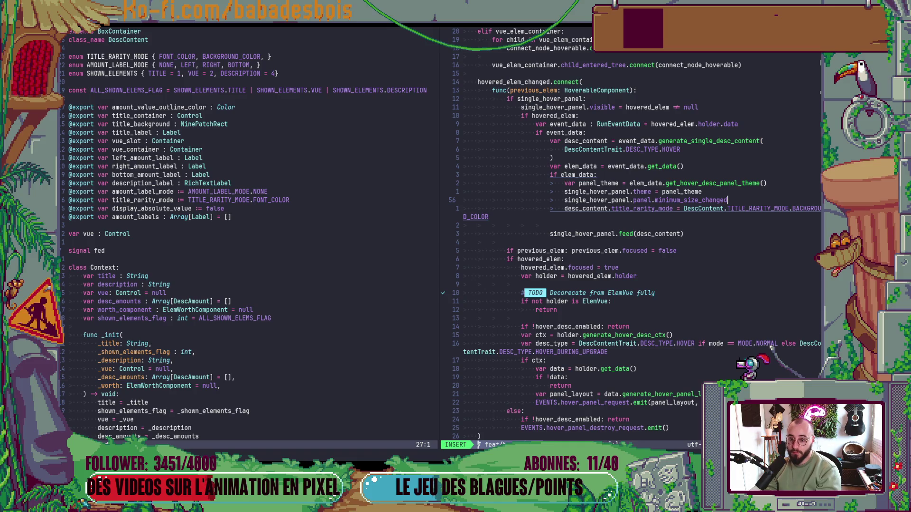
key(BackSpace)
key(BackSpace)
key(BackSpace)
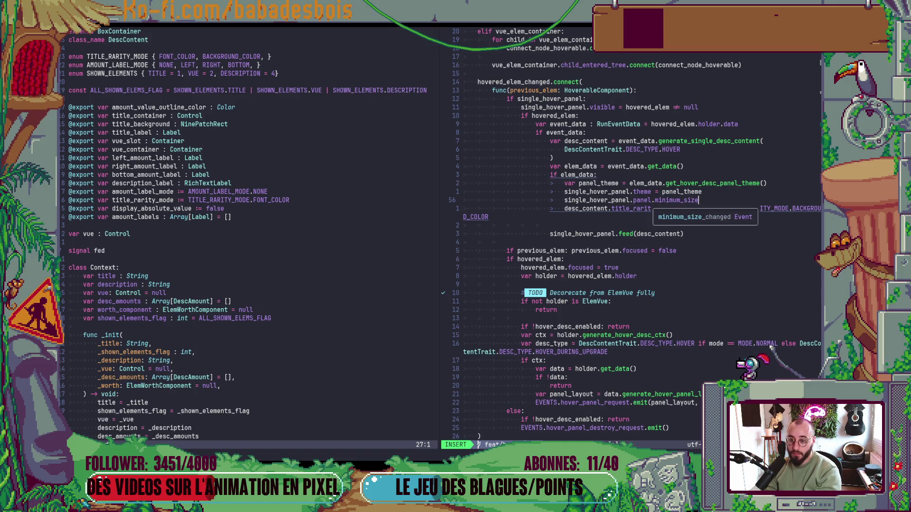
text(=)
key(Escape)
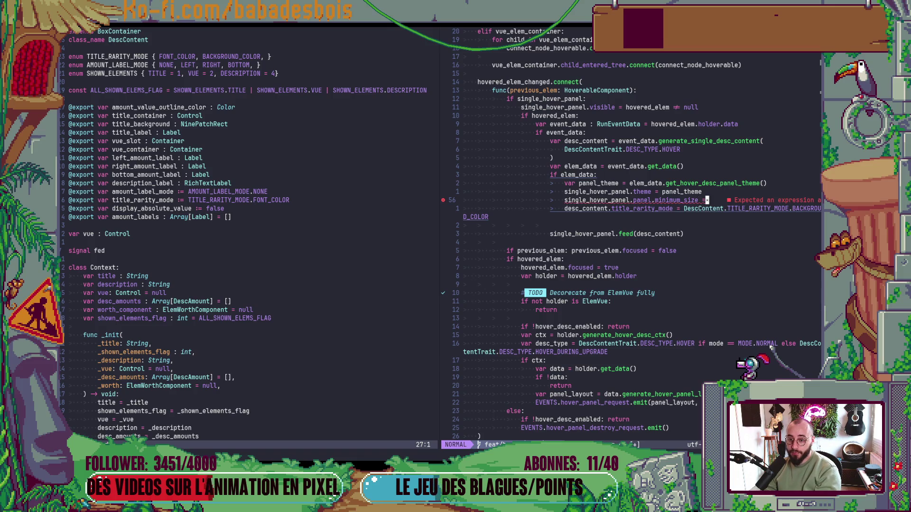
scroll(747, 258, up, 12)
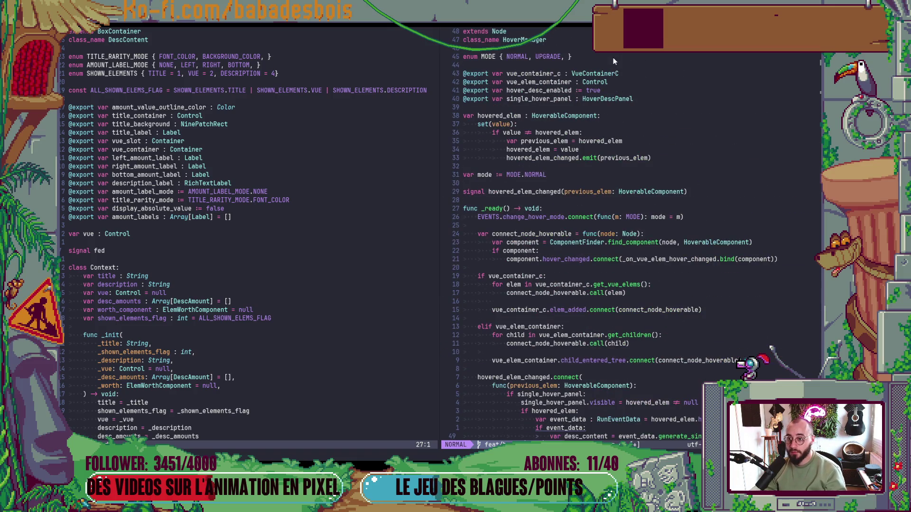
- Open two blank lines below the MODE enum and begin a const declaration
click(633, 69)
key(o)
key(Return)
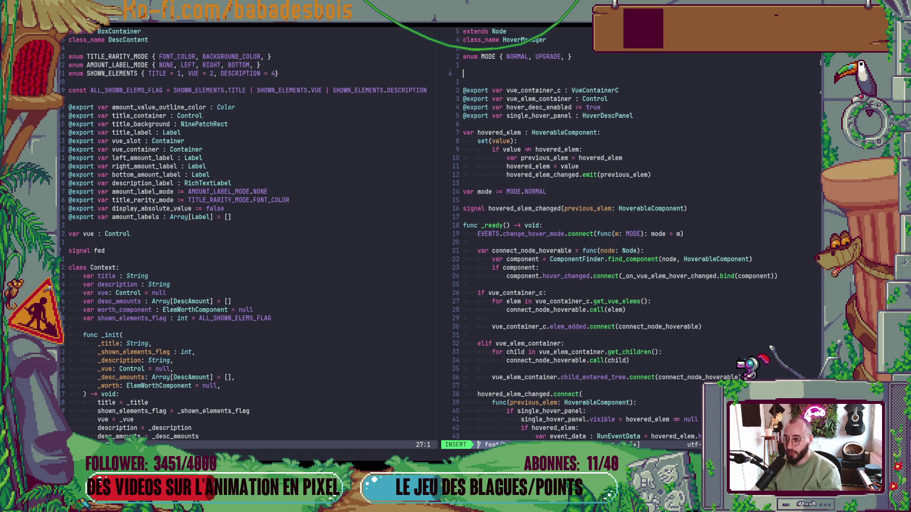
key(Up)
text(const )
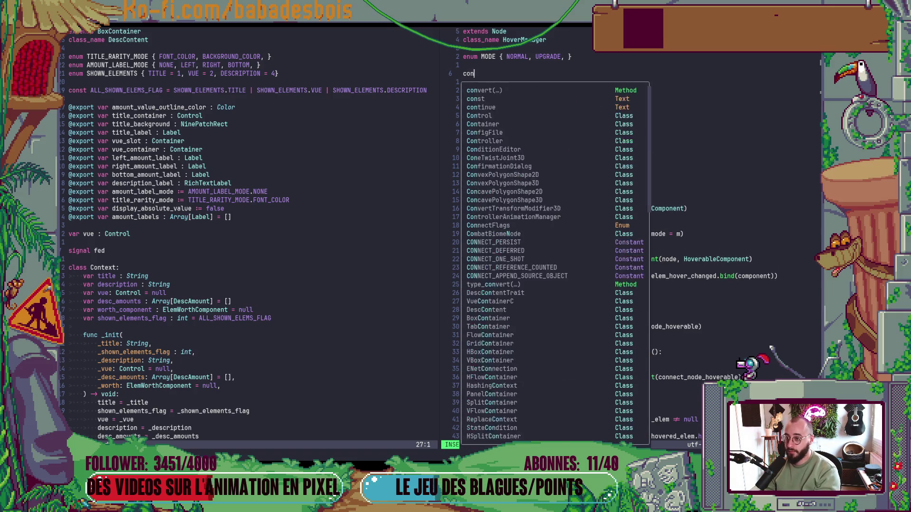
text(Mi)
key(BackSpace)
key(BackSpace)
key(BackSpace)
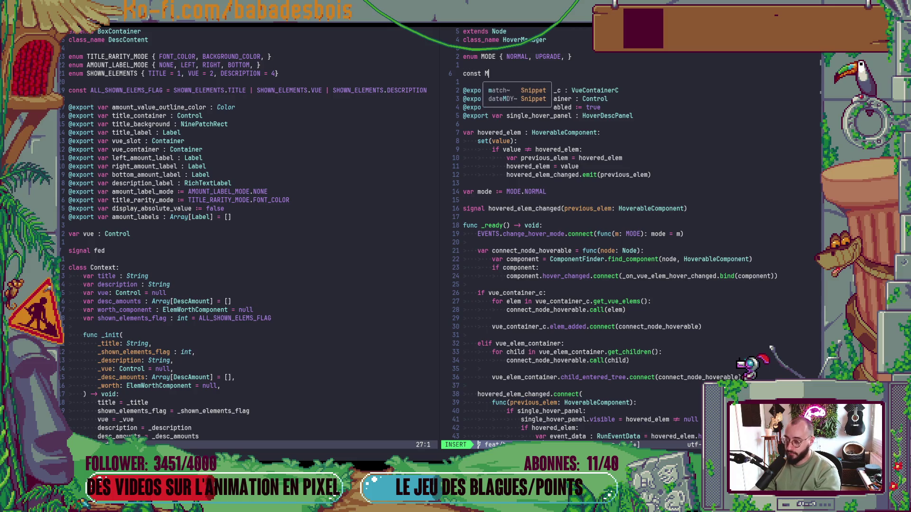
- Name the constant ELEM_HOVER_DESC_MIN_SIZE, then drag the hover panel theme onto Panel in Godot
text(HOVER_DES)
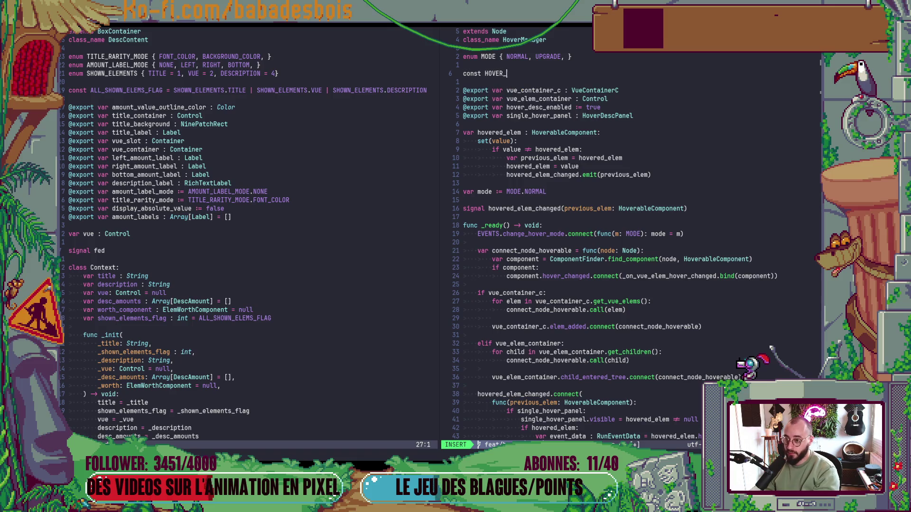
text(C)
key(Escape)
text(b)
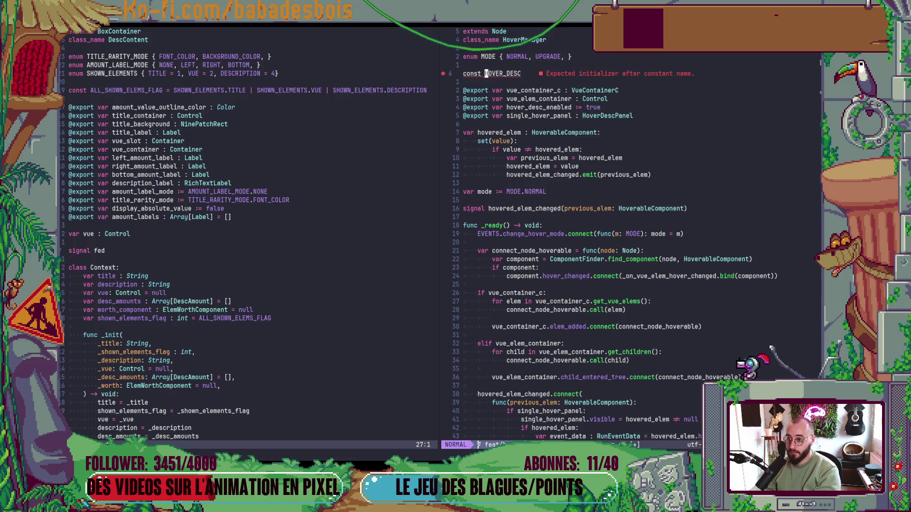
text(iELE M_)
key(Delete)
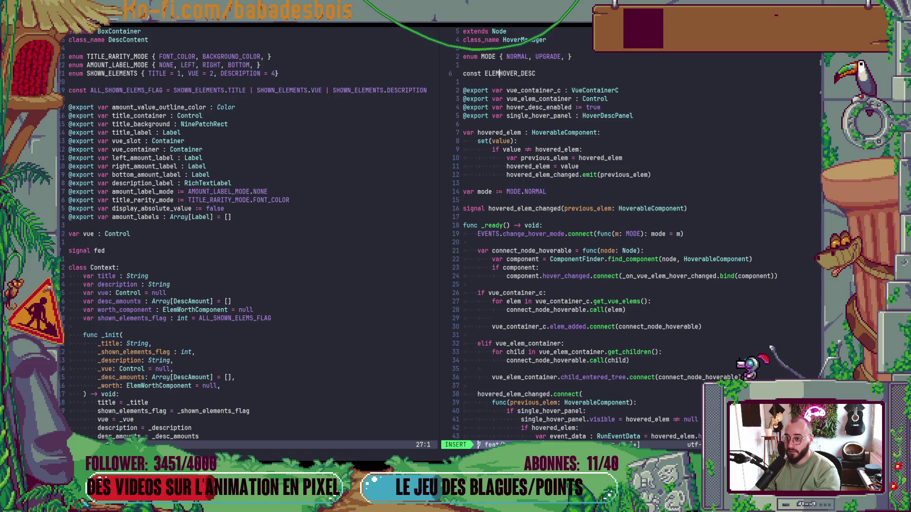
key(End)
text(_MIN_)
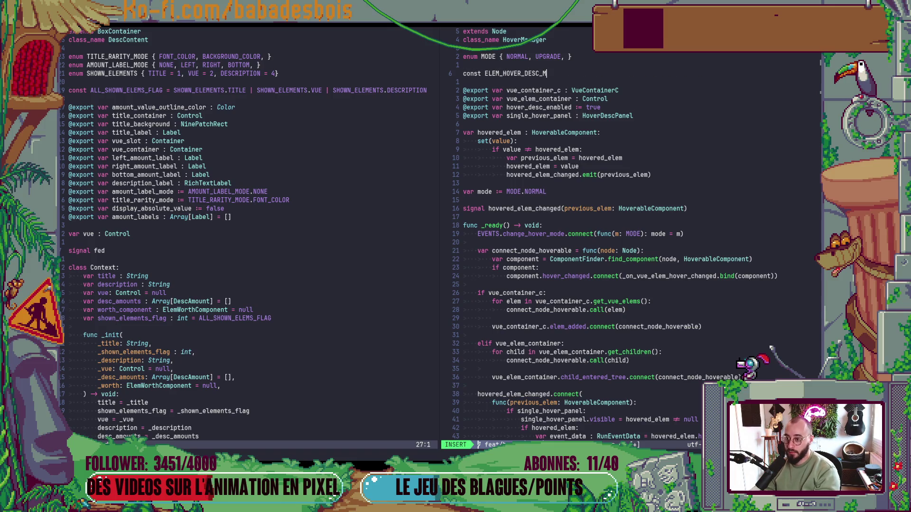
text(SIZE =)
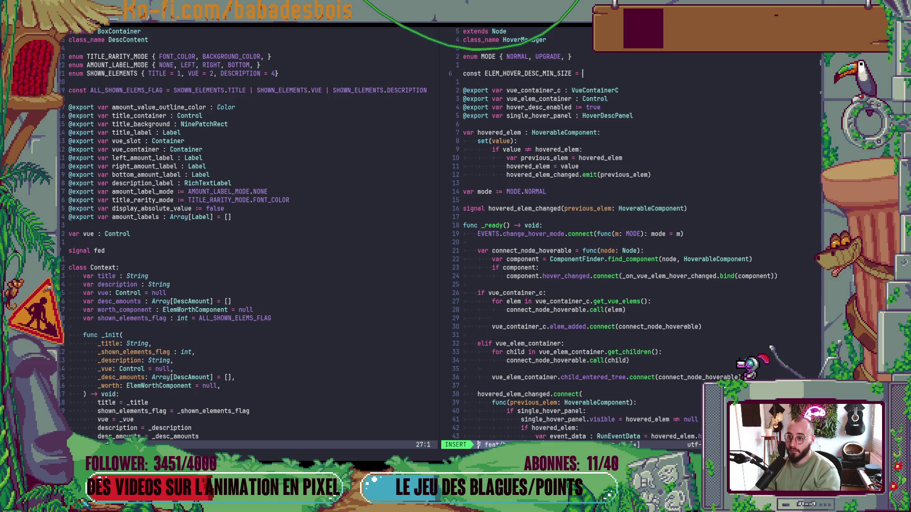
key(alt+Tab)
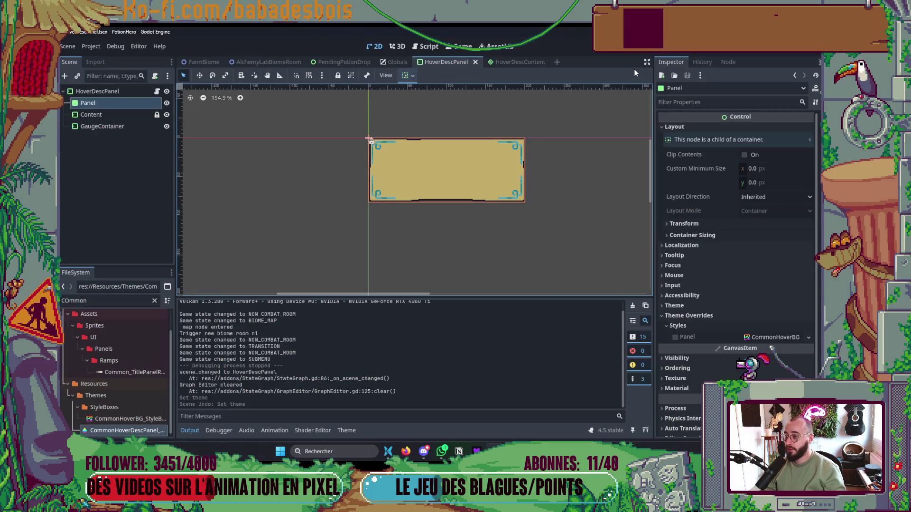
drag(120, 430, 121, 92)
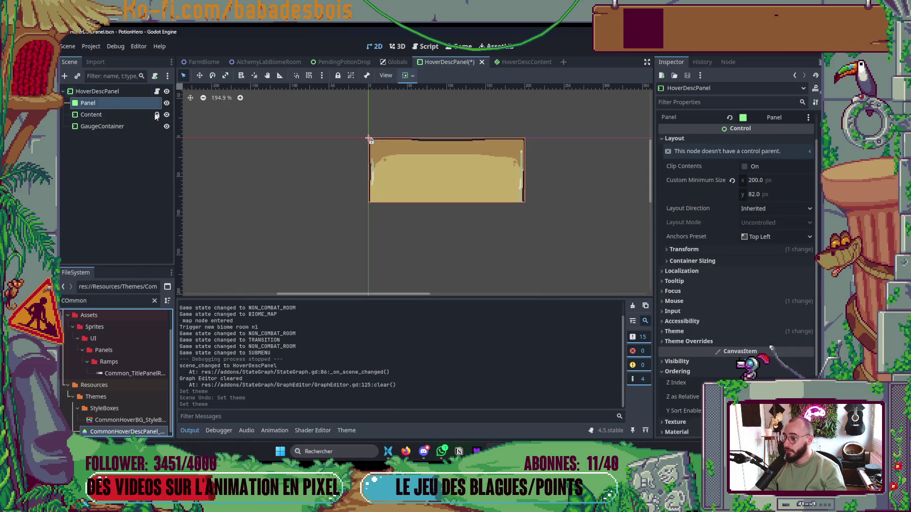
- Set the Panel's Transform Size height to 124
scroll(748, 268, down, 3)
scroll(718, 257, up, 3)
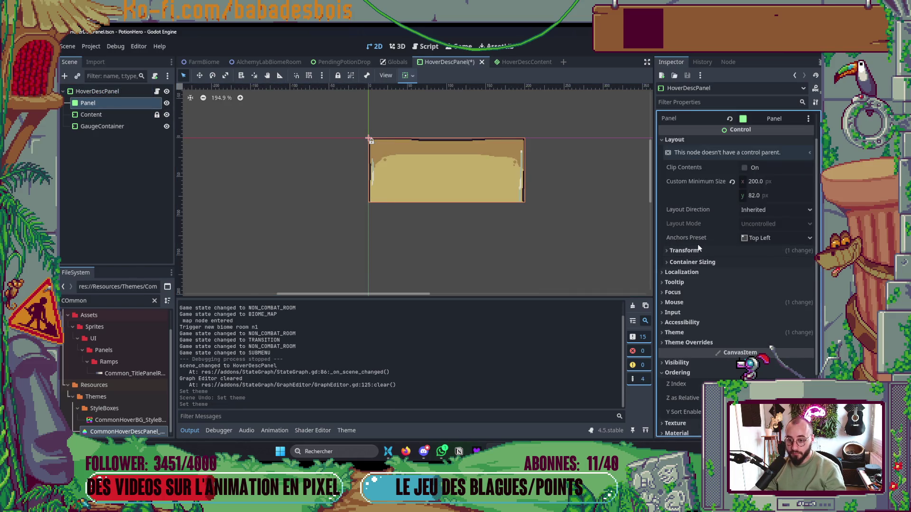
click(684, 251)
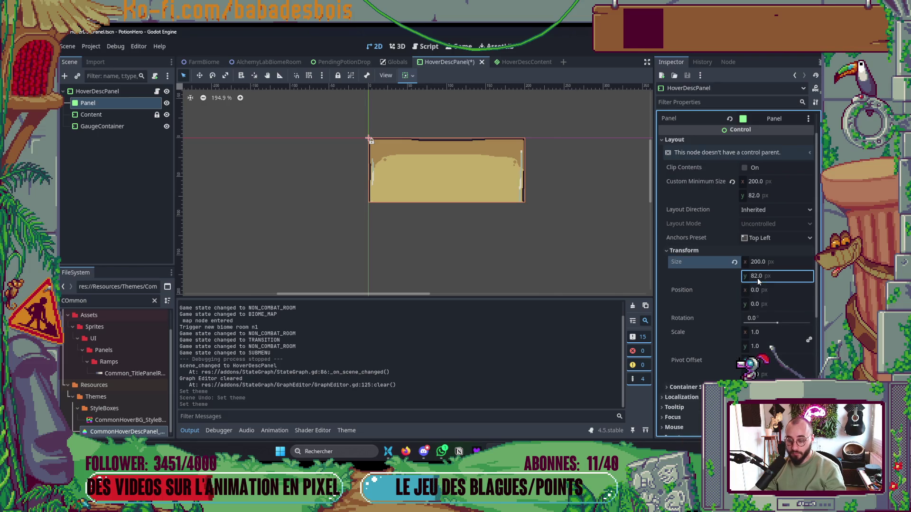
drag(757, 278, 808, 278)
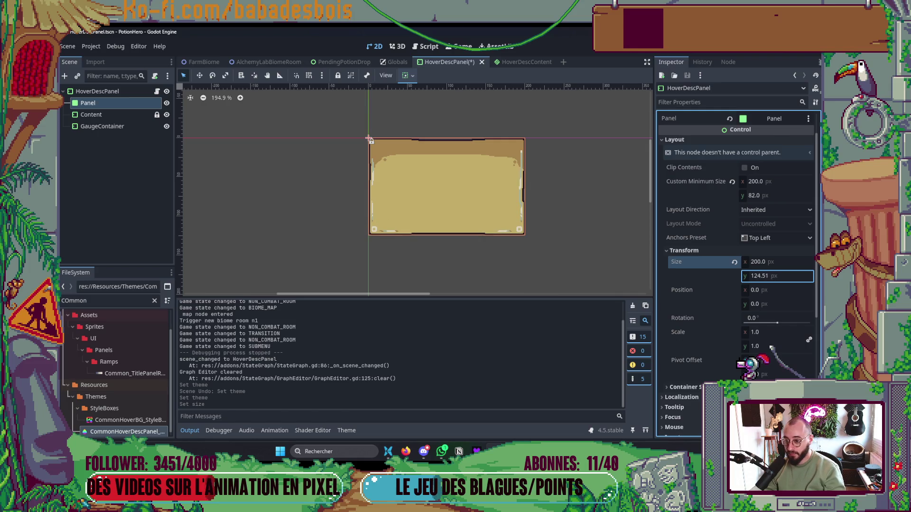
click(768, 276)
text(12)
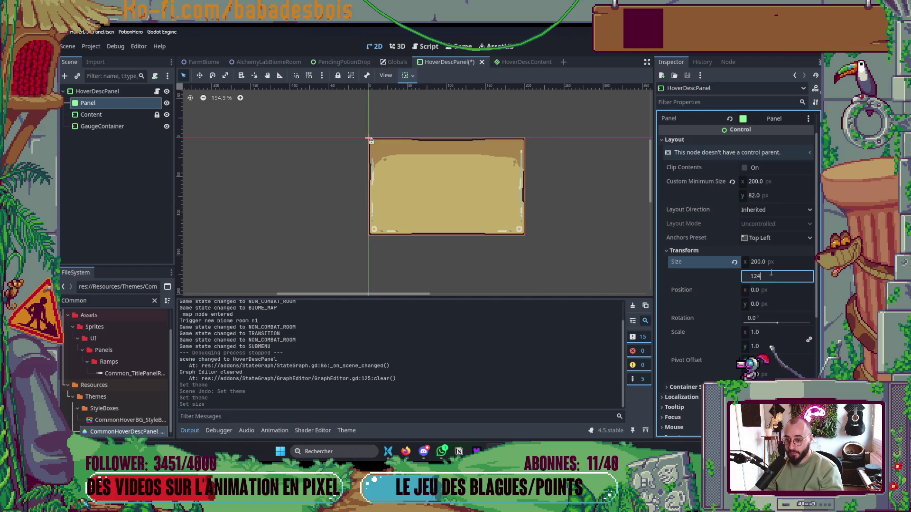
key(Return)
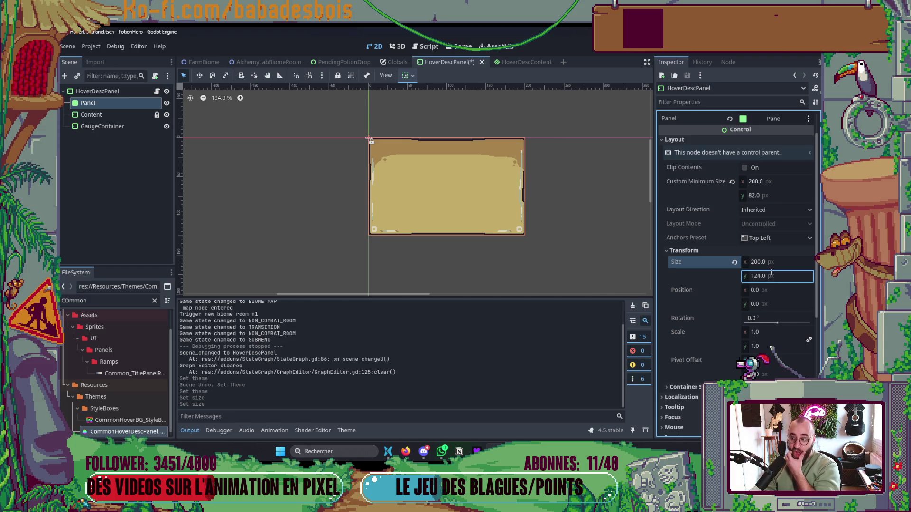
mouse_move(769, 265)
mouse_down()
mouse_move(777, 260)
mouse_move(759, 261)
mouse_up()
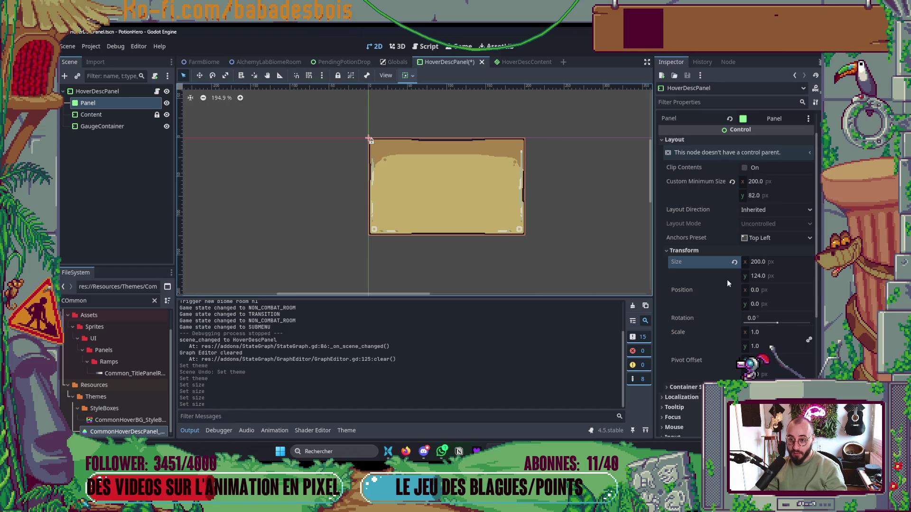
- Set the Panel's width to 120 and its Custom Minimum Size x to 150
click(759, 184)
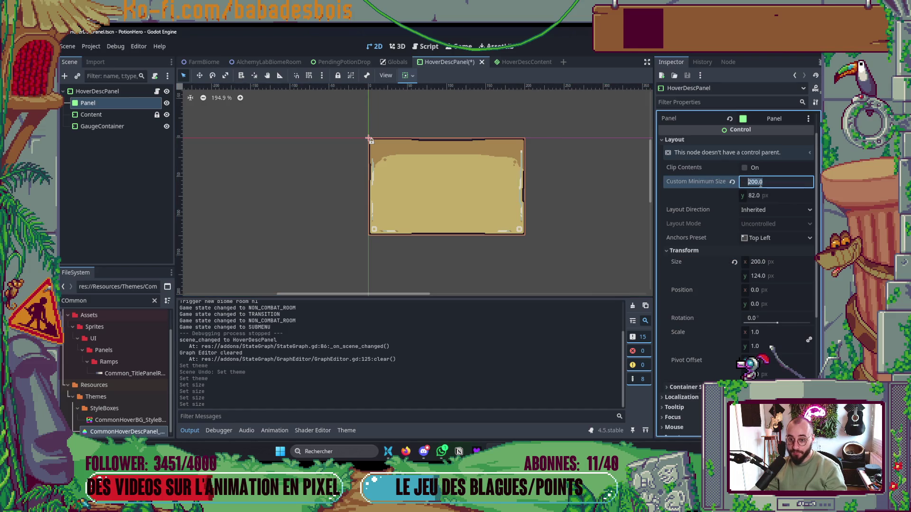
text(120)
key(Return)
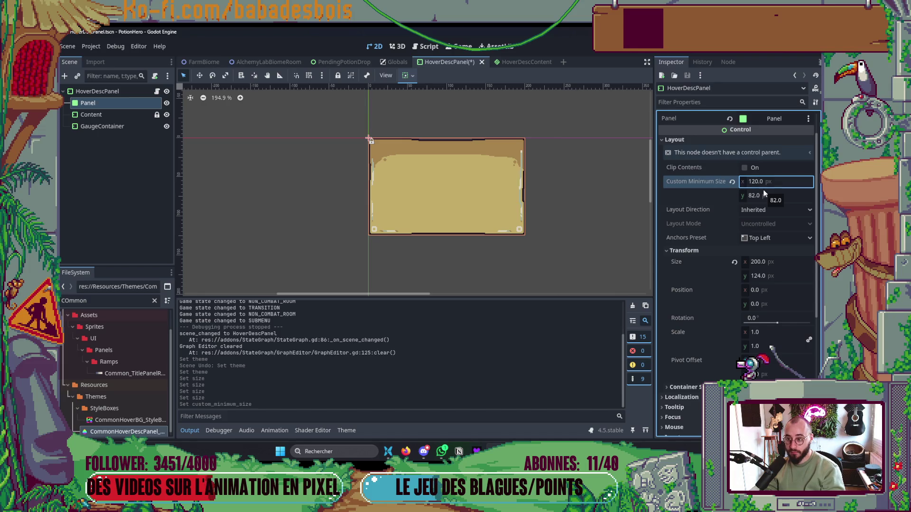
click(758, 262)
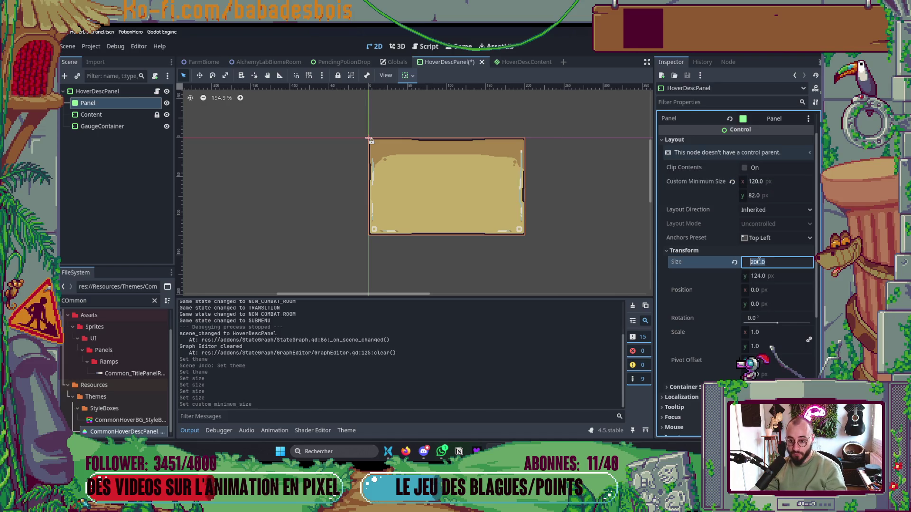
text(120)
key(Return)
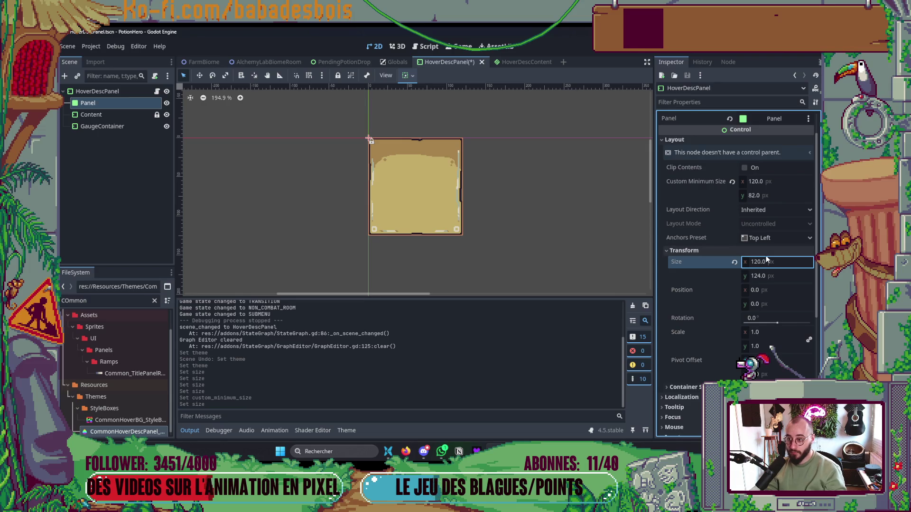
click(776, 181)
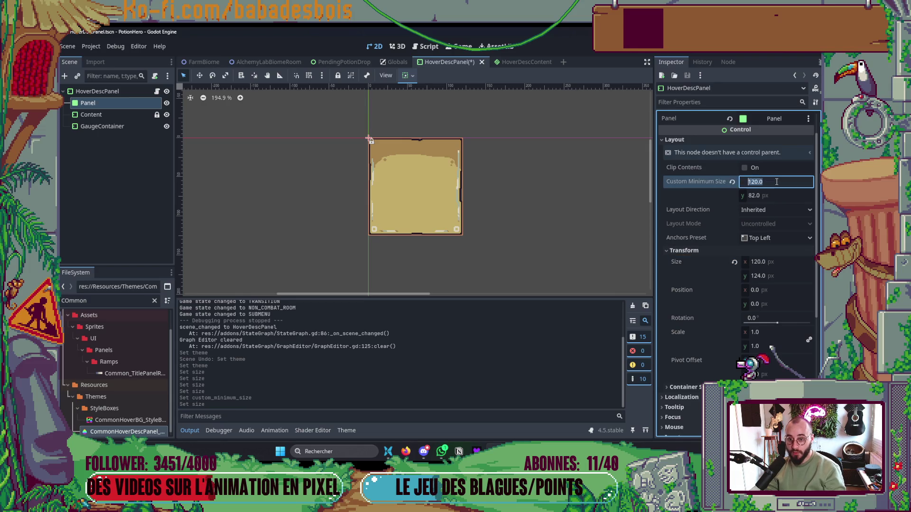
text(150)
key(Return)
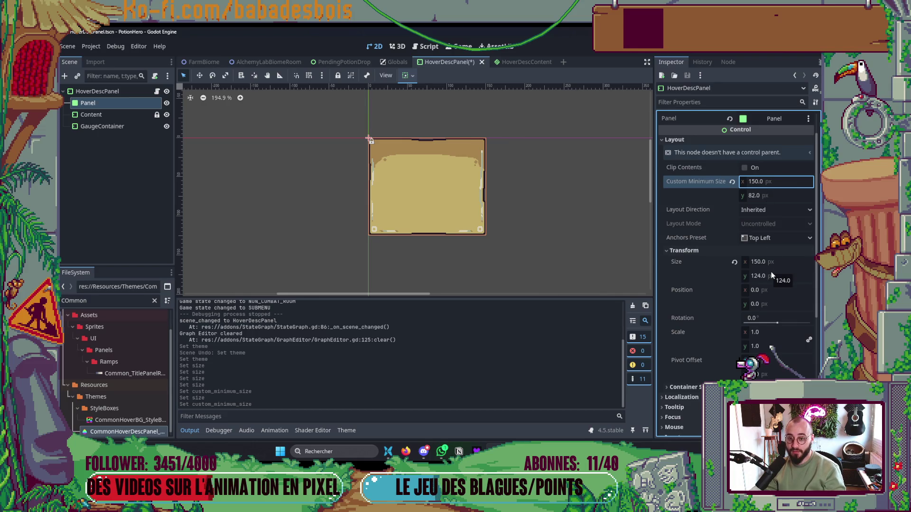
key(alt+Tab)
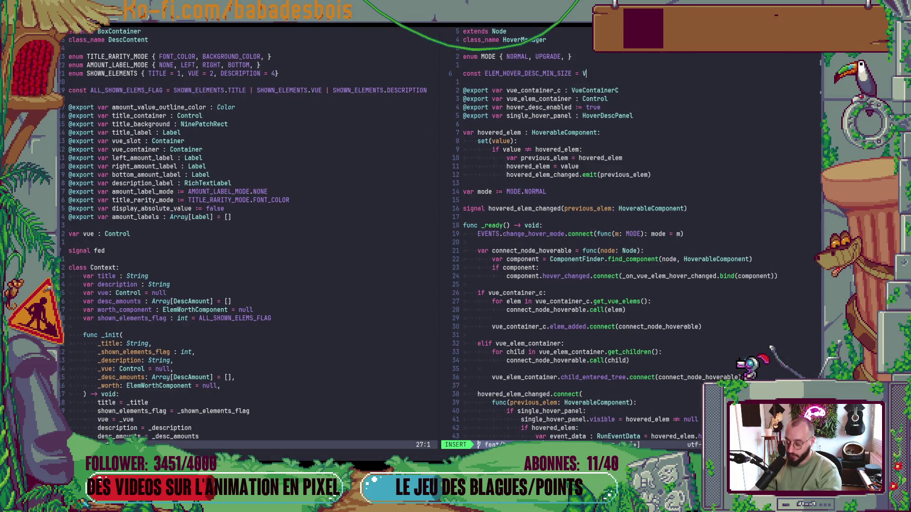
- Give ELEM_HOVER_DESC_MIN_SIZE a Vector2 value starting with 150 and save HoverManager
text(Vector2())
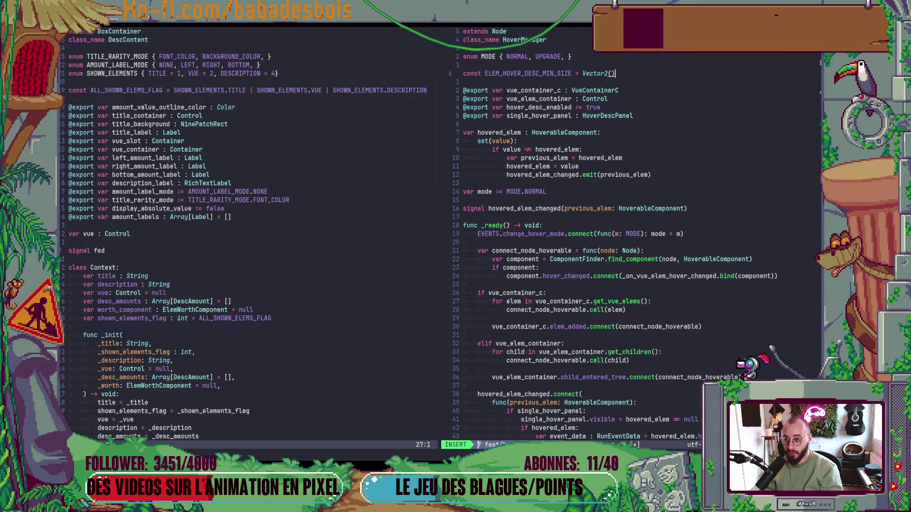
text(150)
text(, 124)
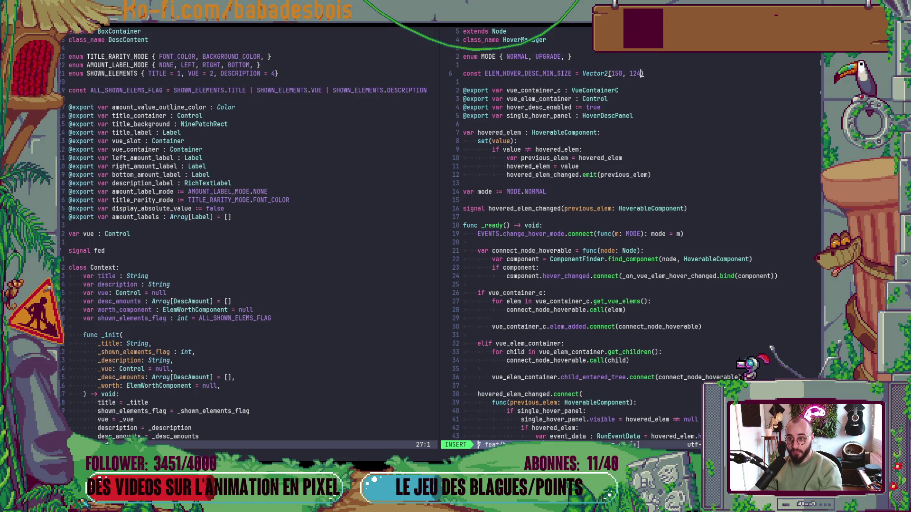
key(Escape)
text(:w)
key(Return)
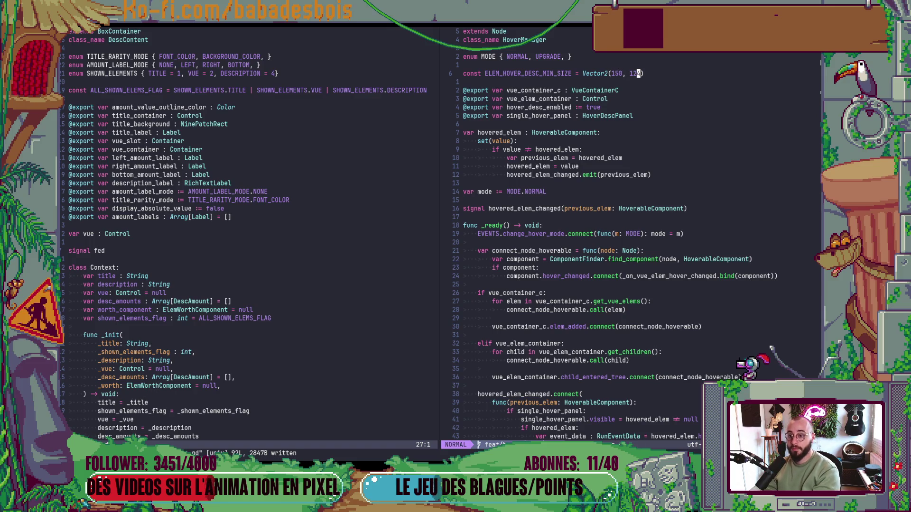
key(b)
key(b)
key(b)
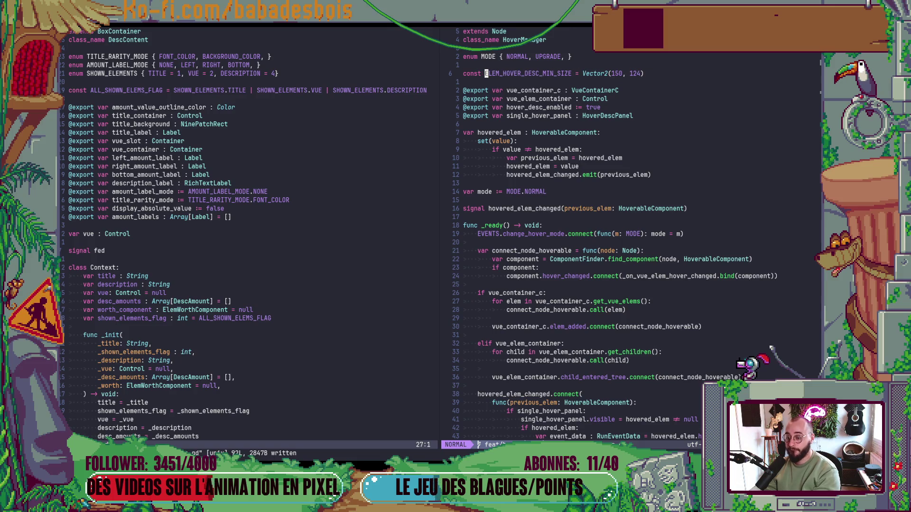
- Set panel minimum_size and panel.size to ELEM_HOVER_DESC_MIN_SIZE, save, and run with F5
scroll(619, 164, down, 11)
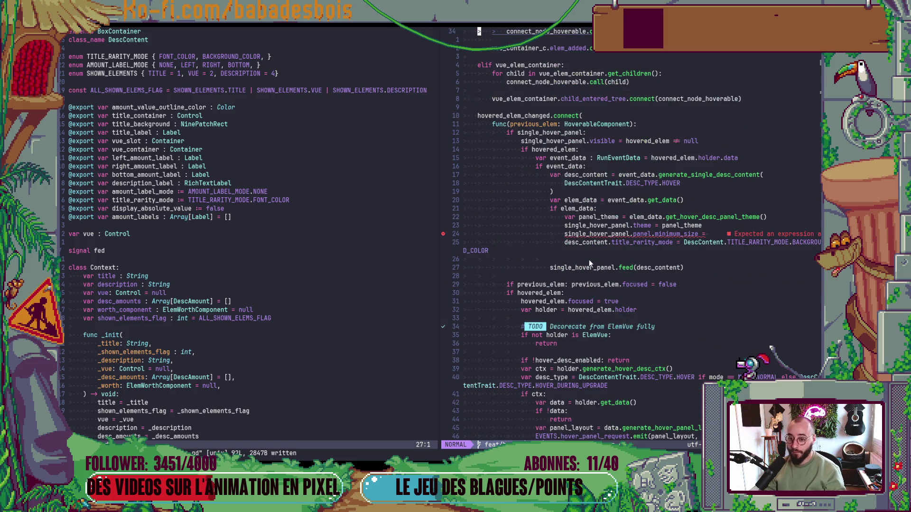
click(711, 240)
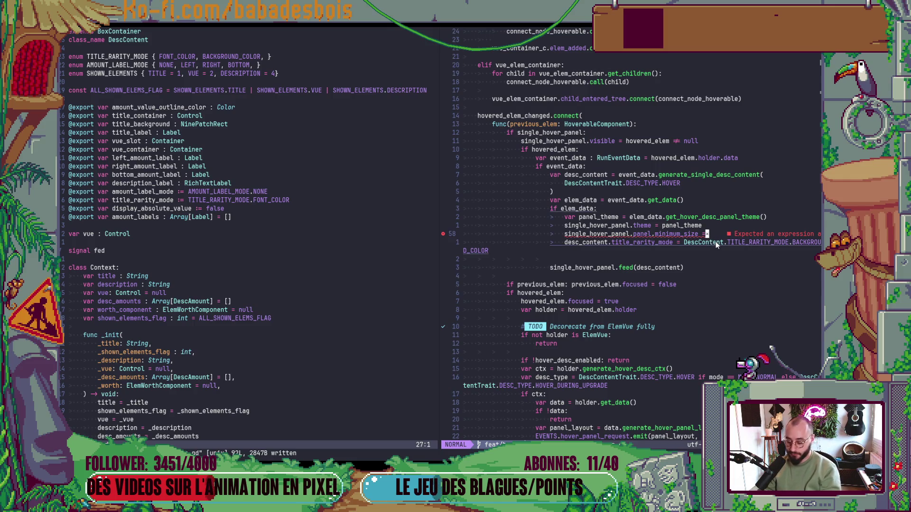
key(p)
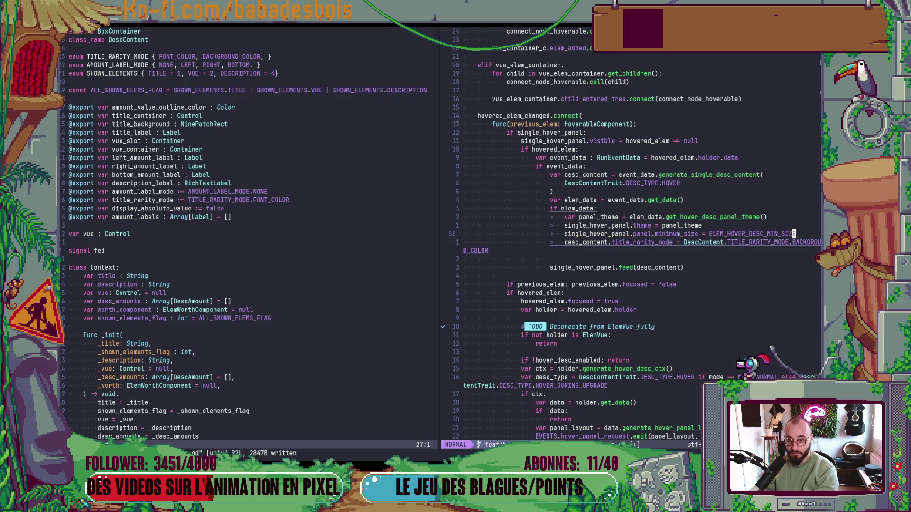
text(o)
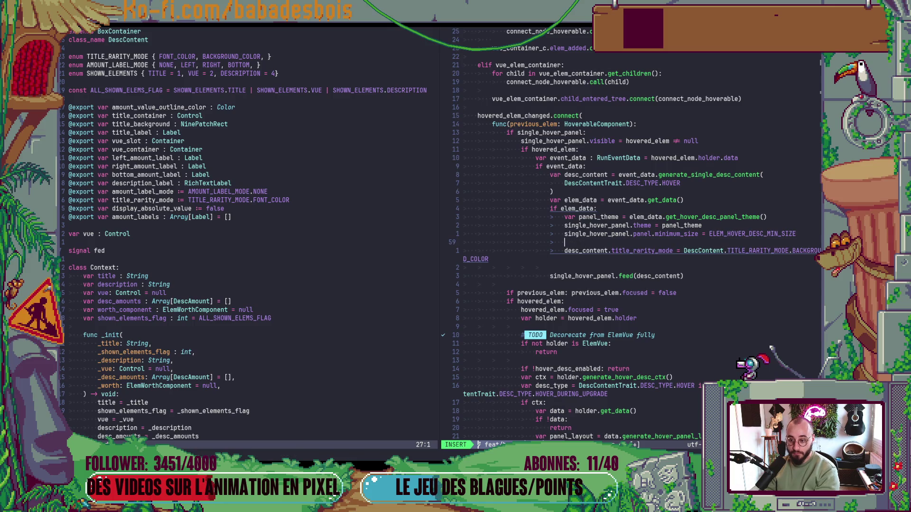
text(single_hover_panel)
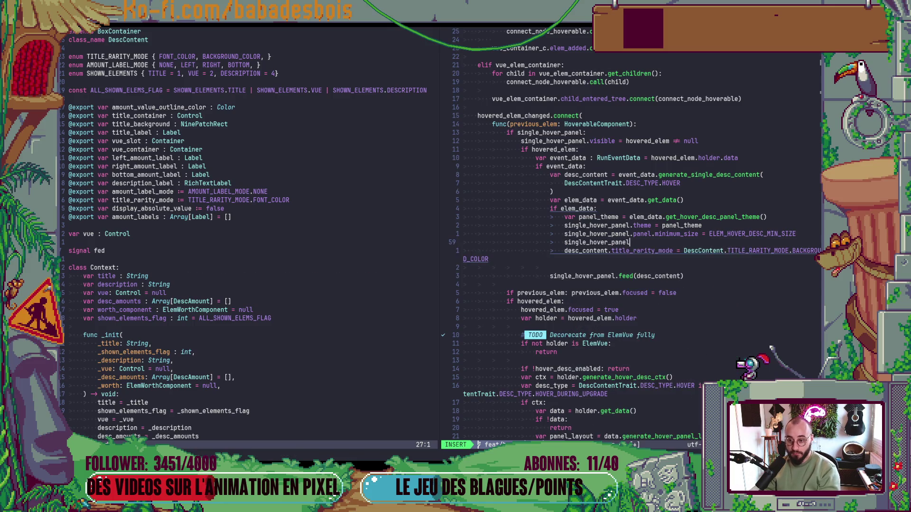
text(.panl)
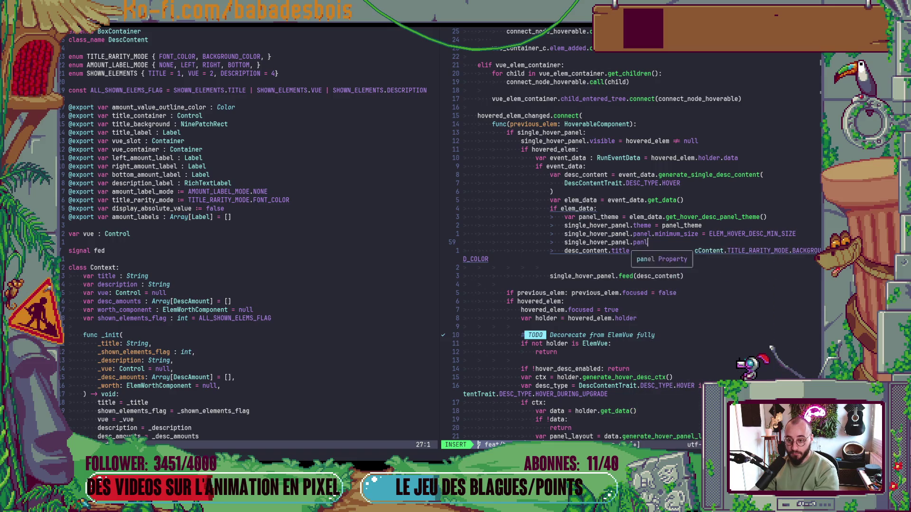
key(Tab)
text(.size)
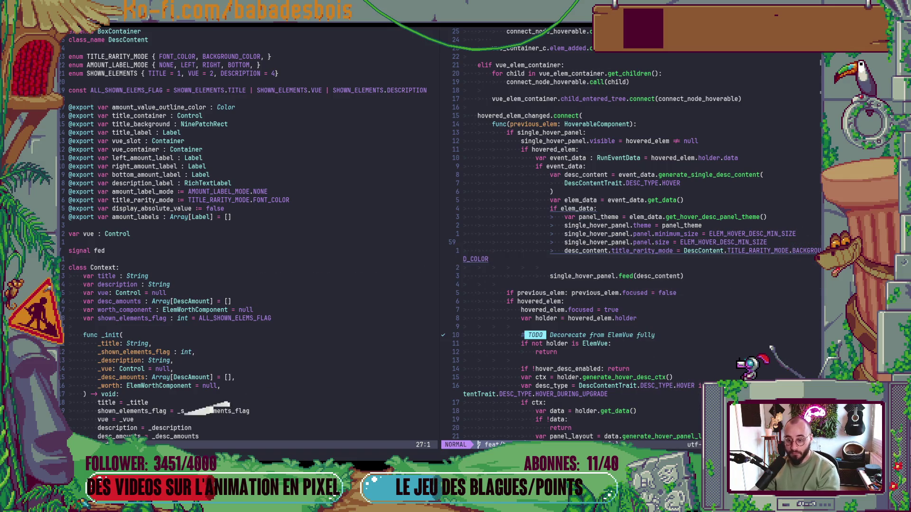
key(alt+Tab)
key(alt+Tab)
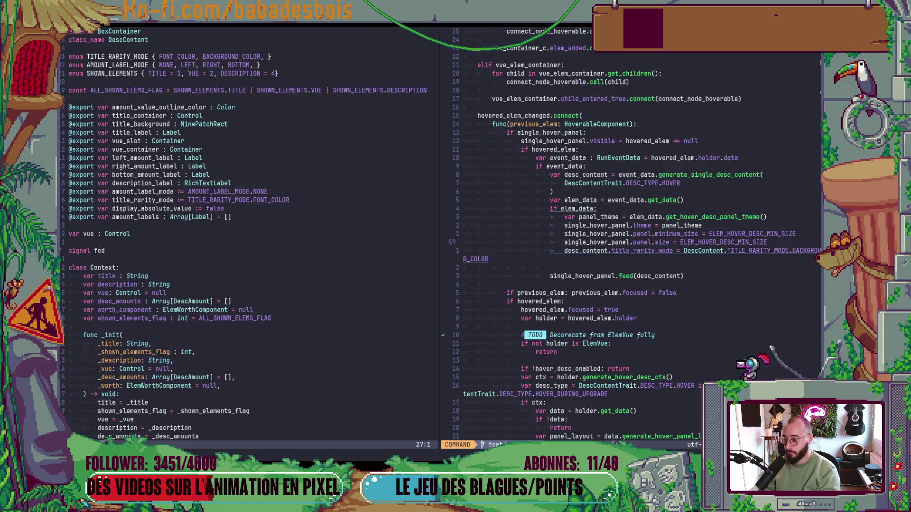
key(Escape)
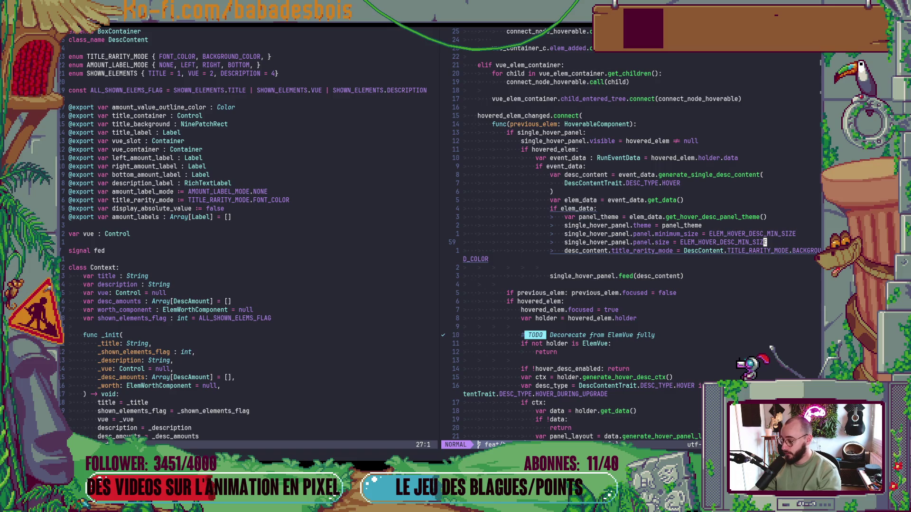
key(alt+Tab)
key(F5)
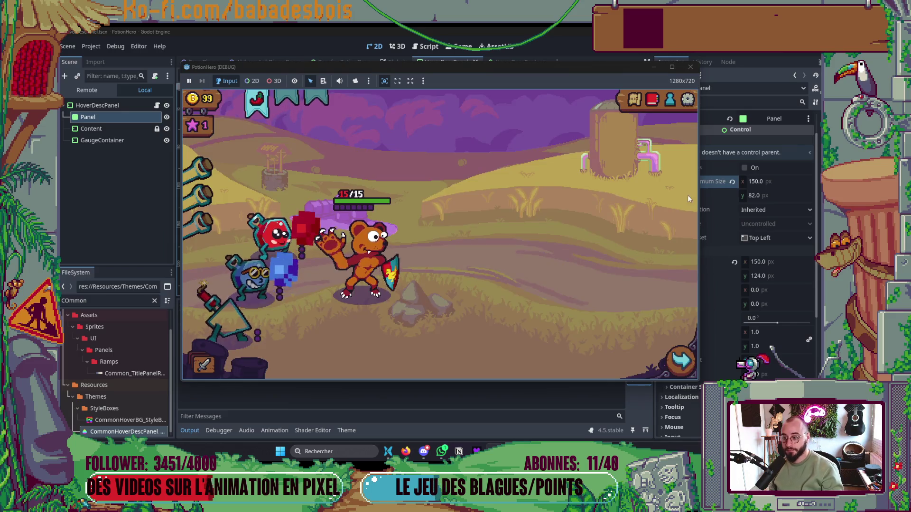
- Travel to the next map node and open its gold-bag shop, hitting the line 58 error
mouse_move(297, 211)
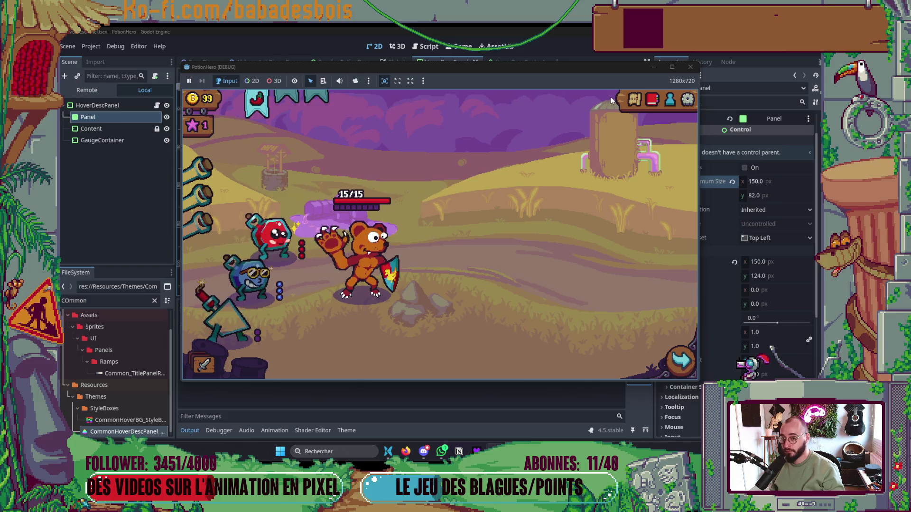
click(631, 100)
click(262, 262)
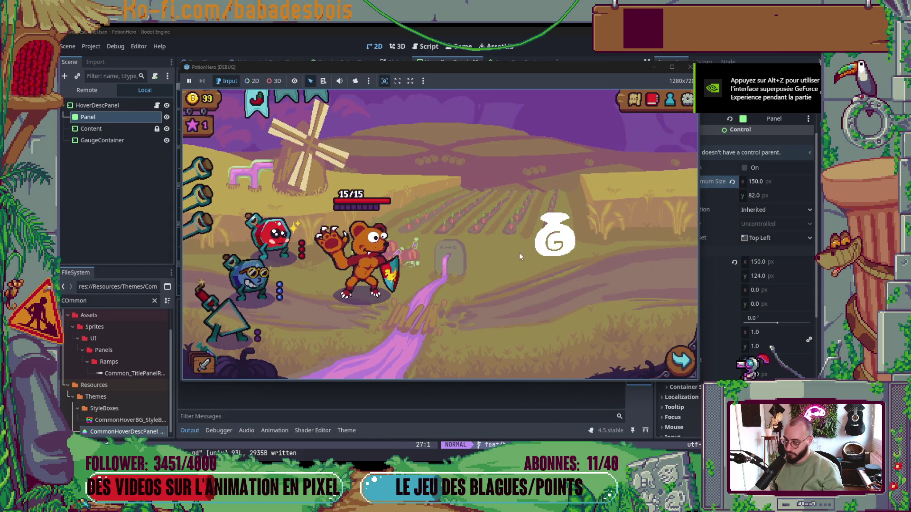
click(545, 232)
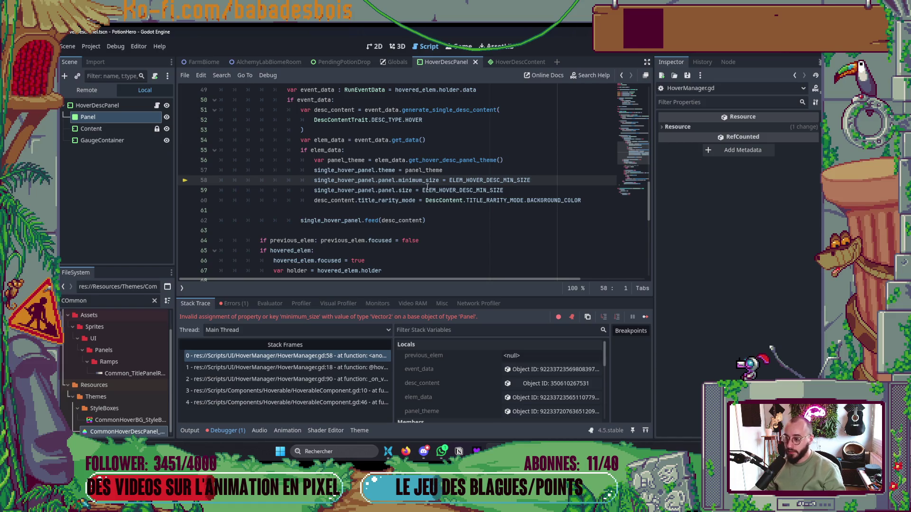
- Try a rect-based property name on line 58, then remove the stray characters
text(rect:wa)
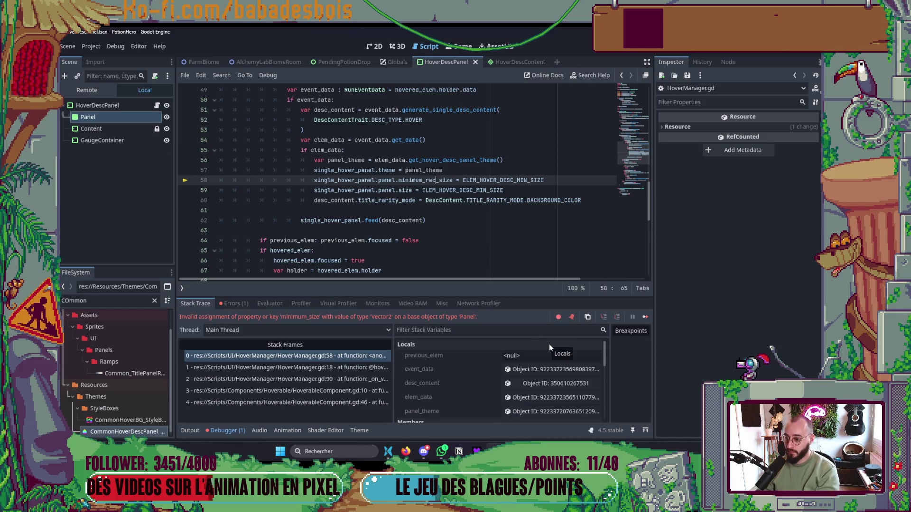
key(Return)
key(BackSpace)
key(BackSpace)
key(BackSpace)
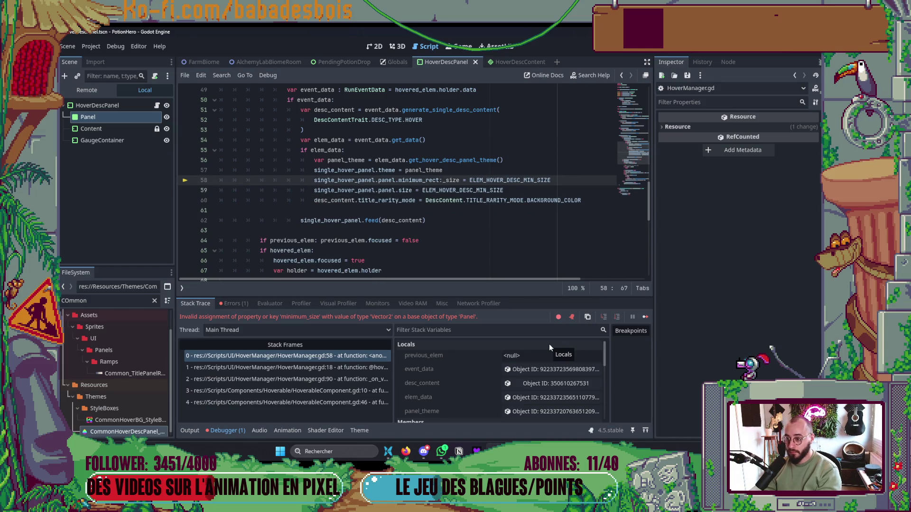
key(BackSpace)
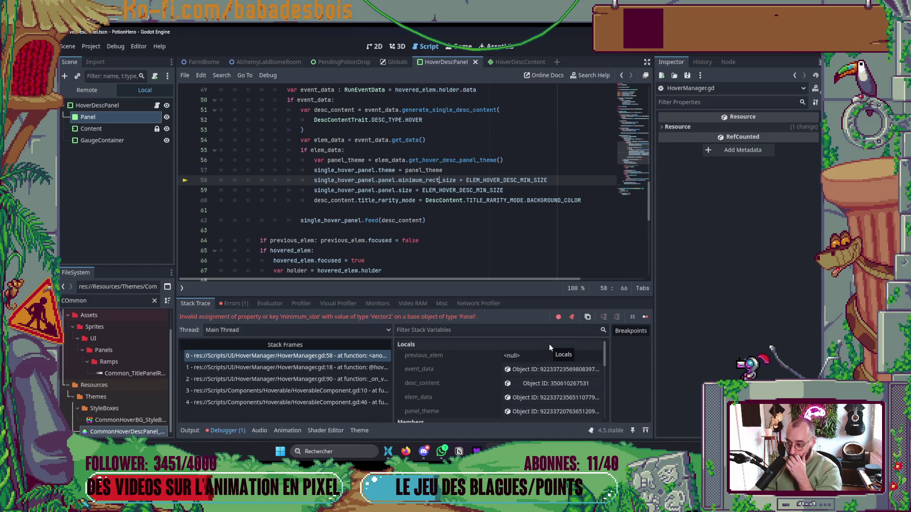
click(339, 210)
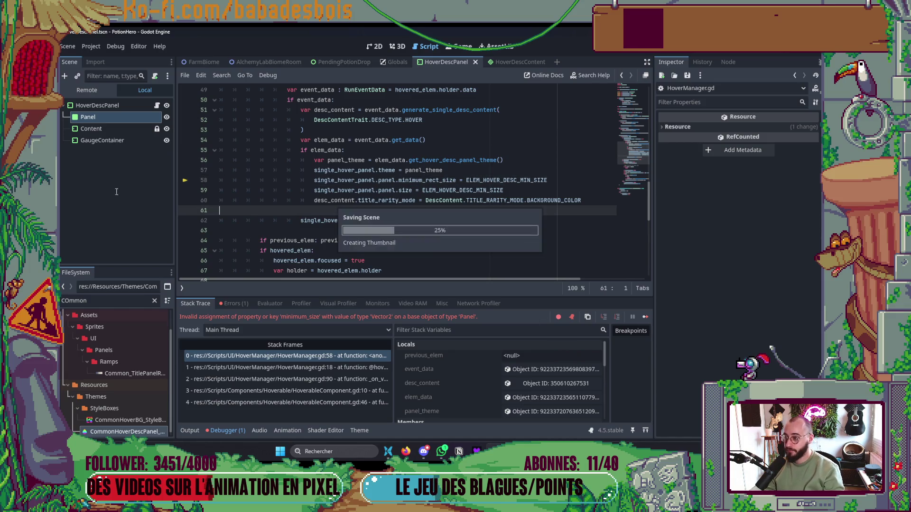
- Compare the Panel's Transform and the HoverDescPanel root's size properties in the Inspector
click(138, 118)
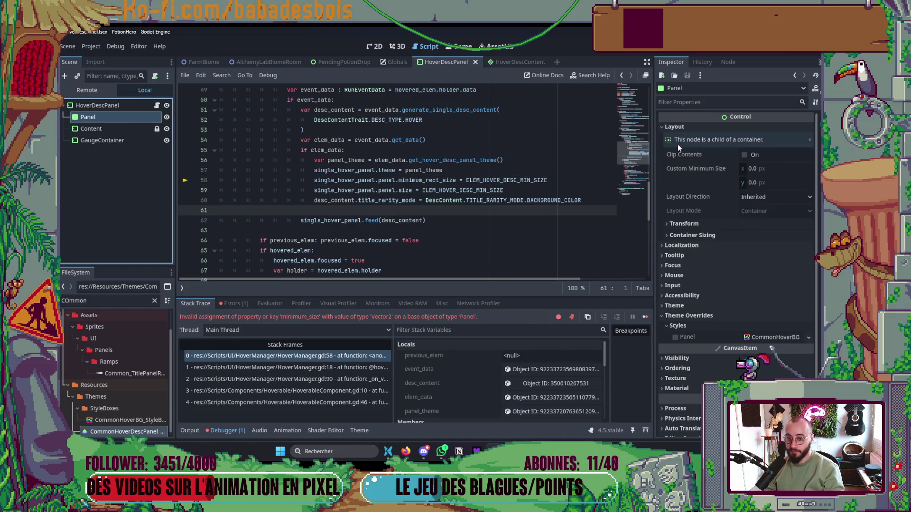
click(699, 222)
click(699, 223)
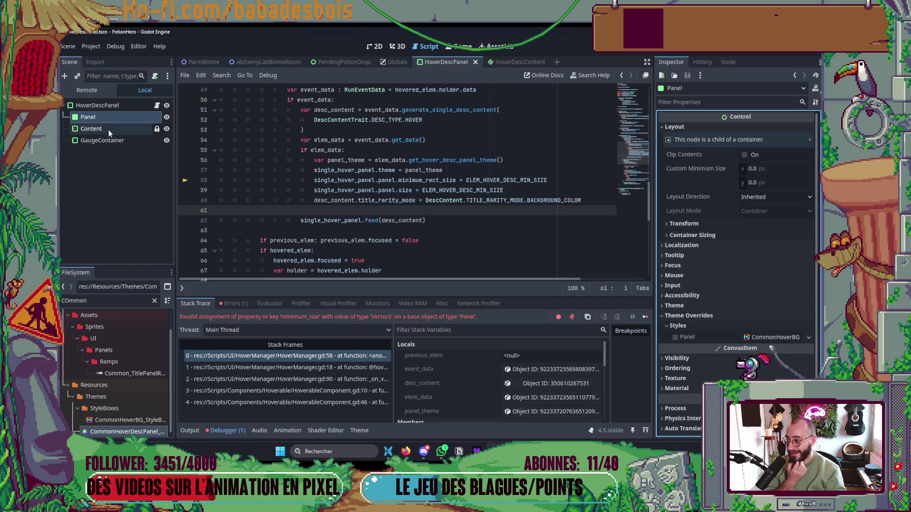
click(95, 105)
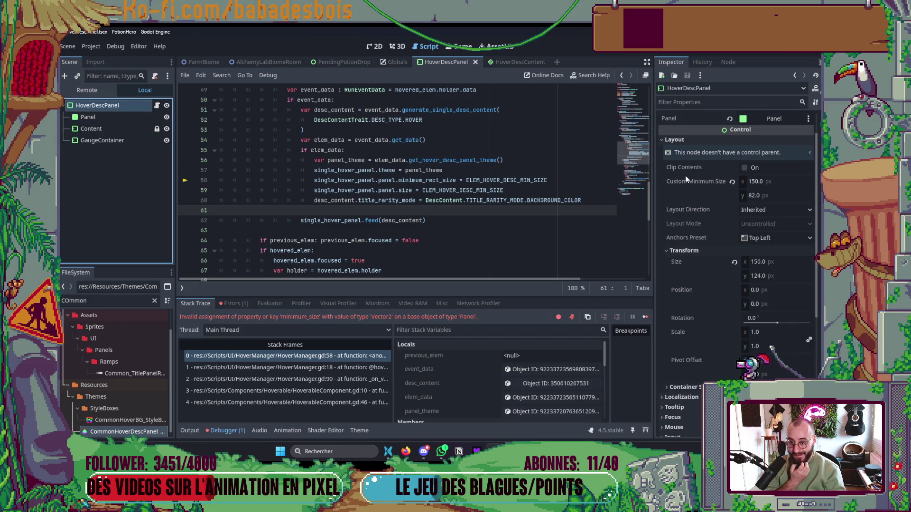
mouse_move(687, 180)
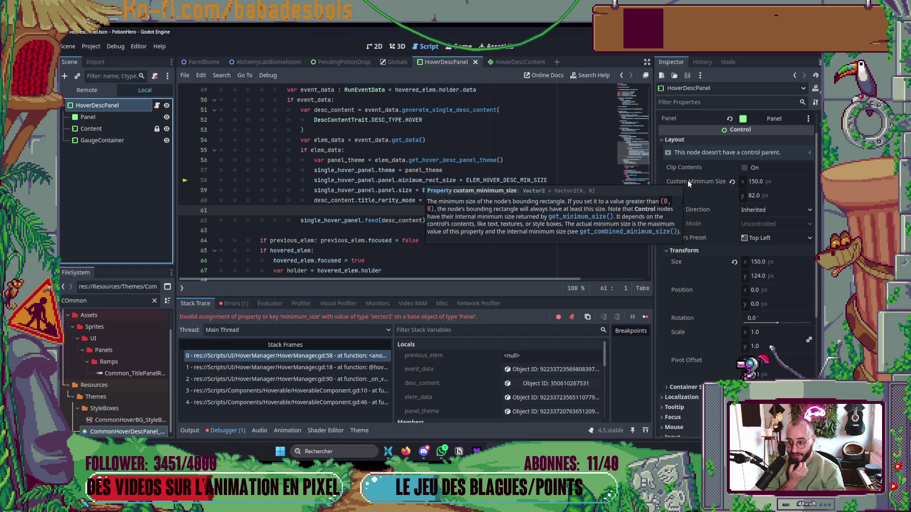
- Change line 58 to assign custom_minimum_size and relaunch the game with F5
click(438, 181)
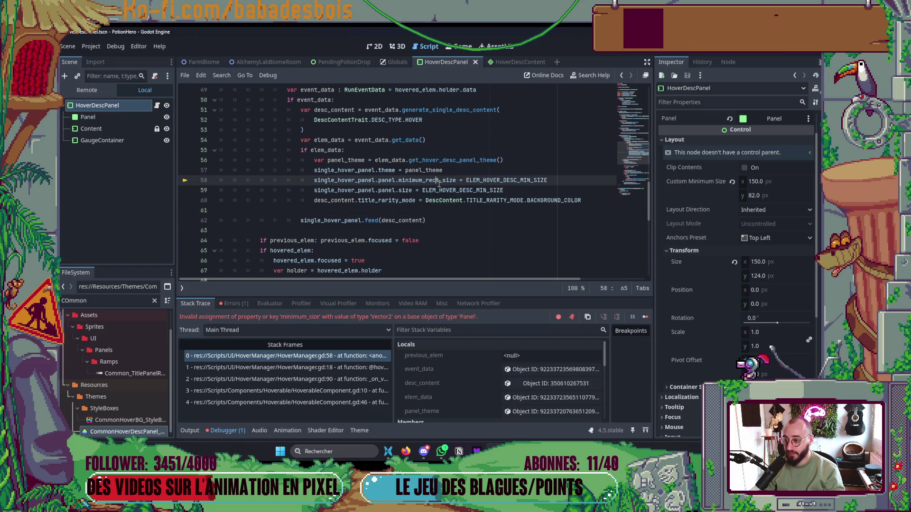
key(BackSpace)
key(BackSpace)
key(BackSpace)
key(Delete)
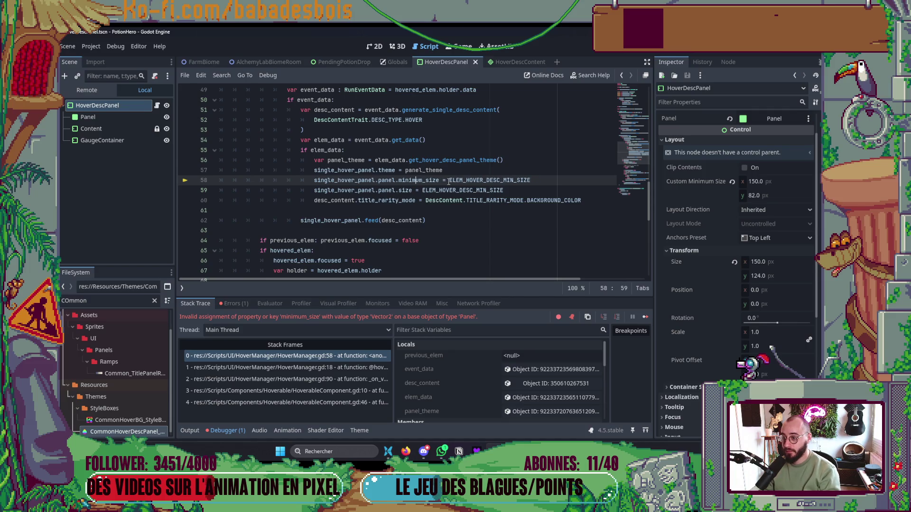
key(ctrl+Left)
text(custom)
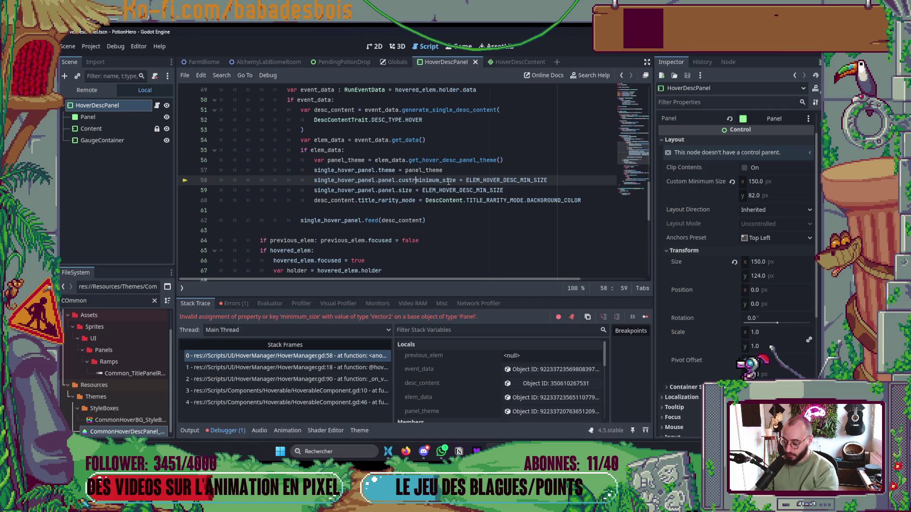
text(_)
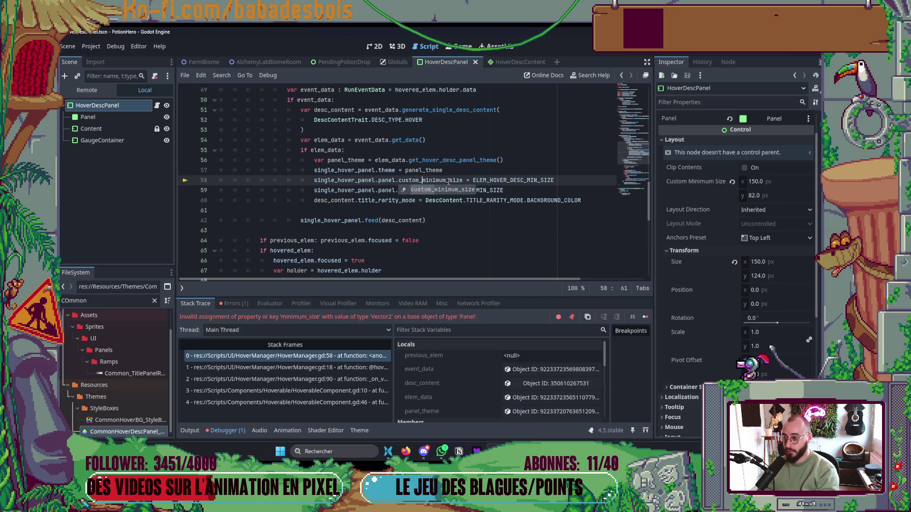
key(F5)
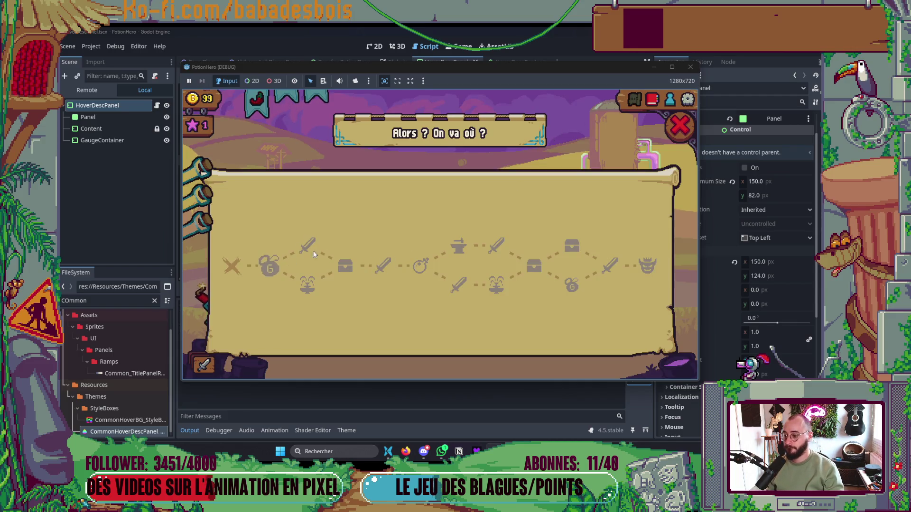
- Travel to the gold bag node on the map and open the shop to show the Flacon explosif 2 description card
click(277, 264)
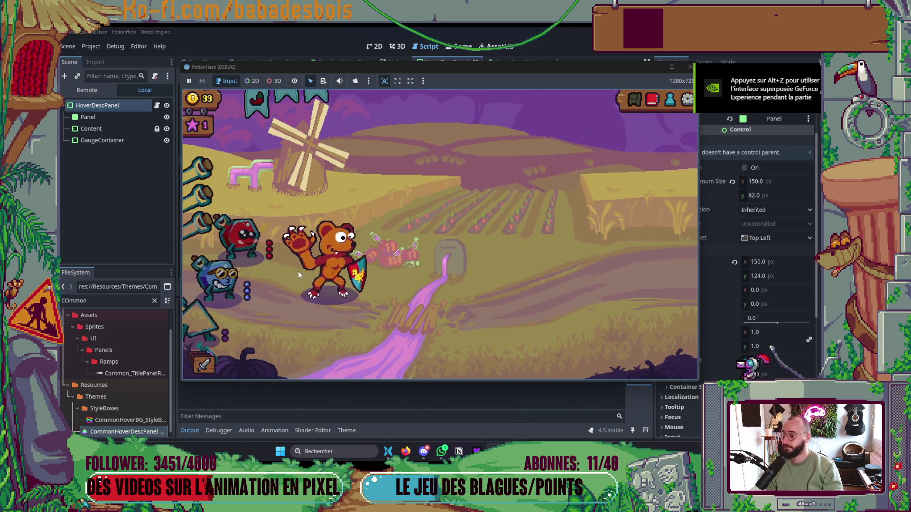
click(555, 244)
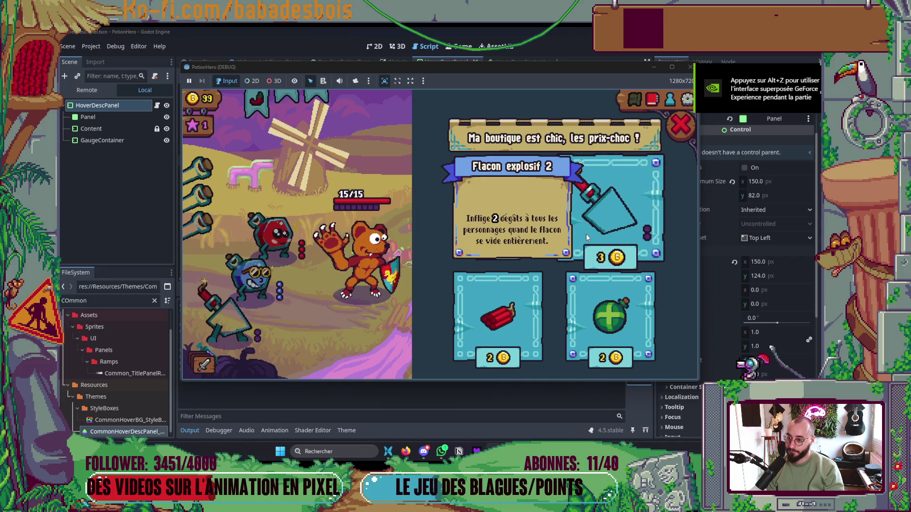
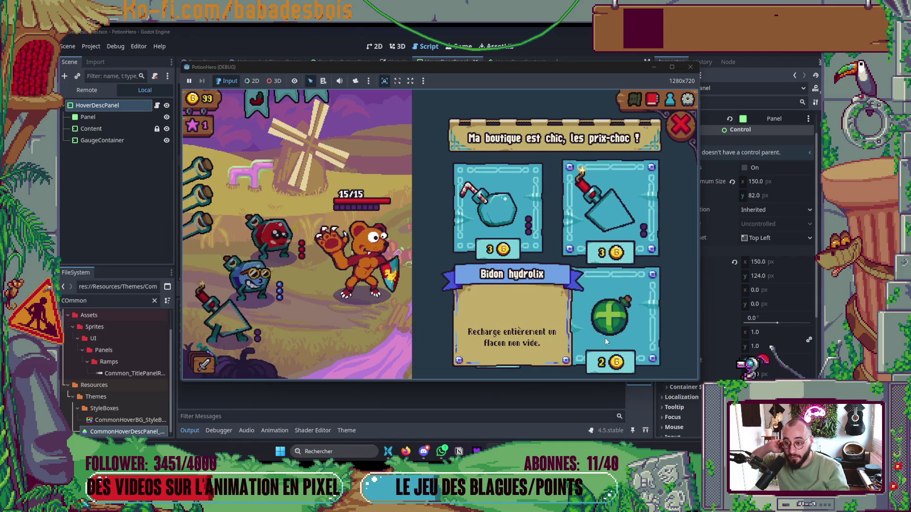
- Close the running game and show the HoverDescPanel scene in the 2D workspace
click(683, 117)
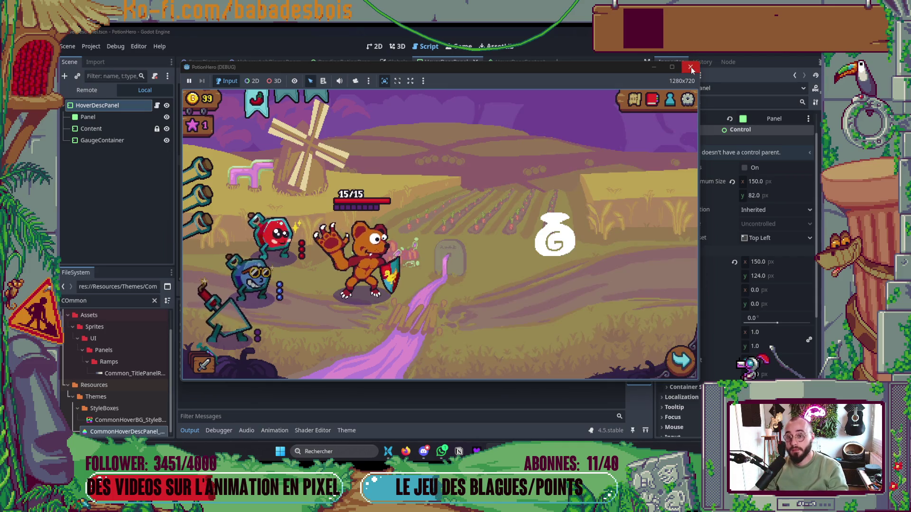
key(alt+Tab)
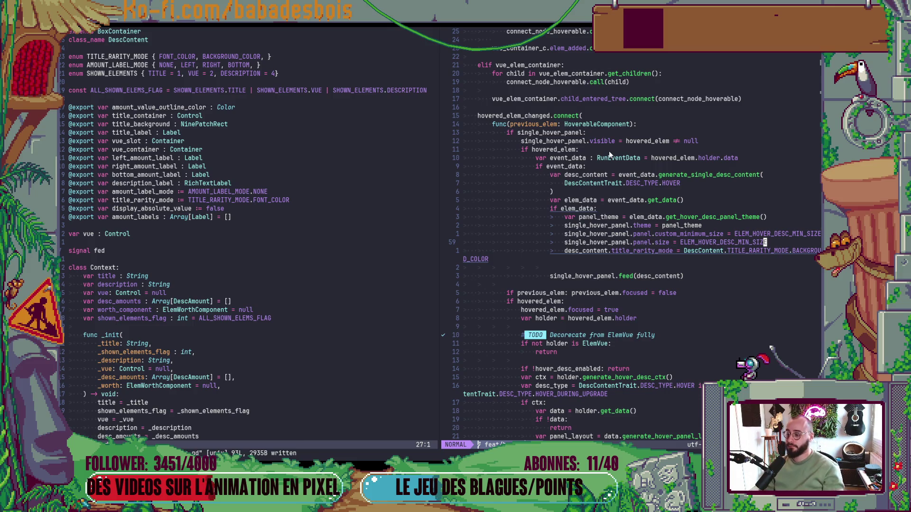
key(alt+Tab)
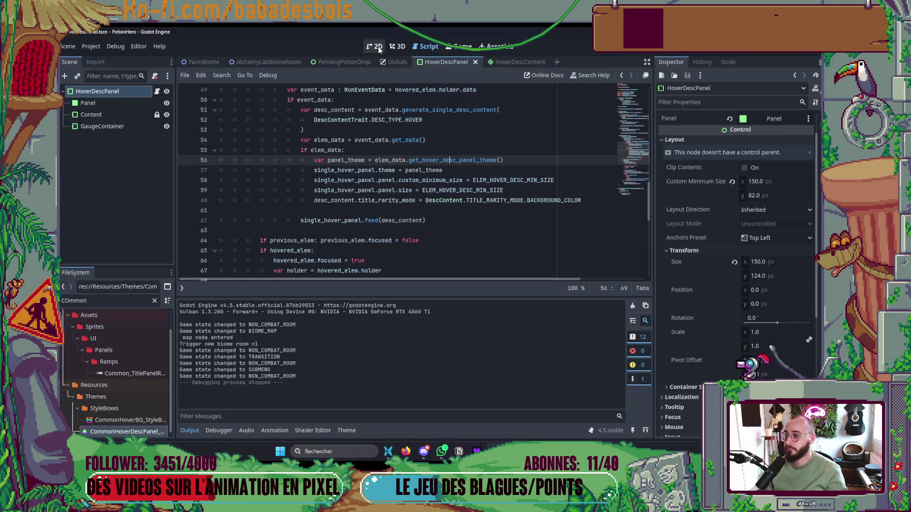
click(378, 48)
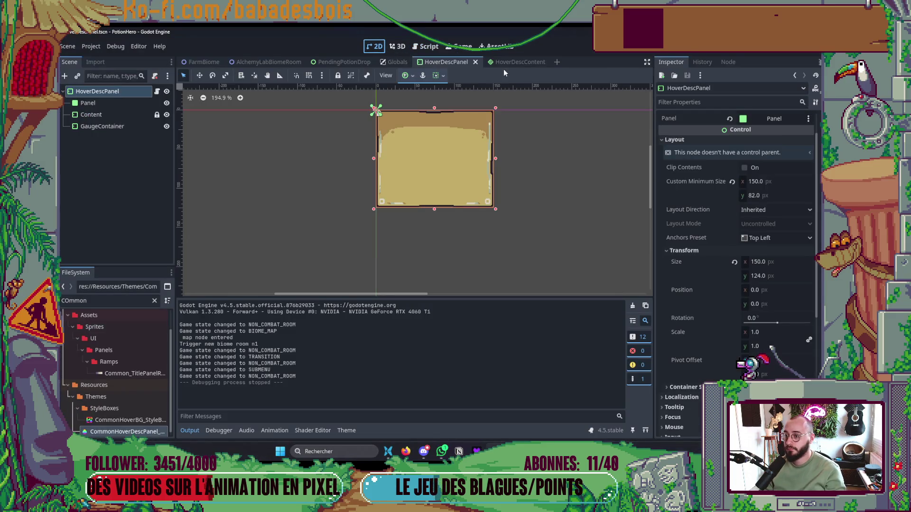
- Instance HoverDescContent.tscn as a child of Content and save HoverDescPanel
right_click(117, 117)
click(221, 134)
text(Desc)
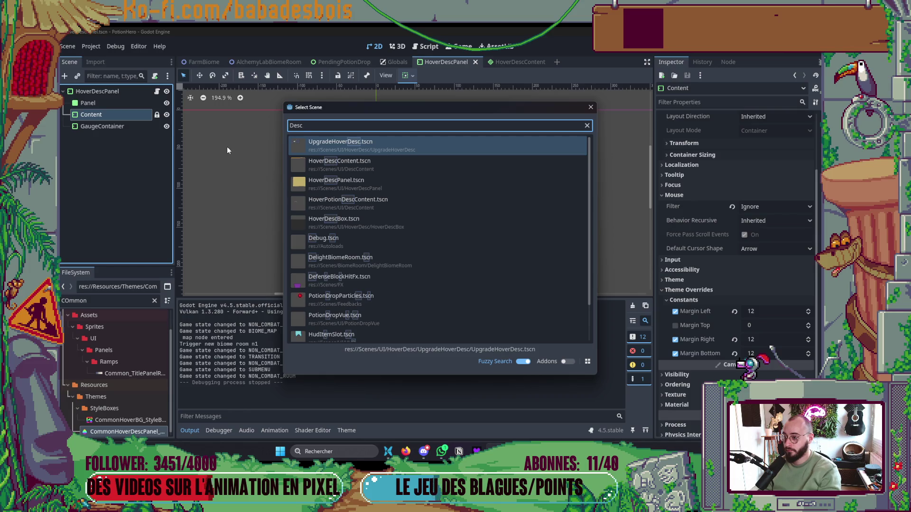
key(Down)
key(Return)
key(ctrl+s)
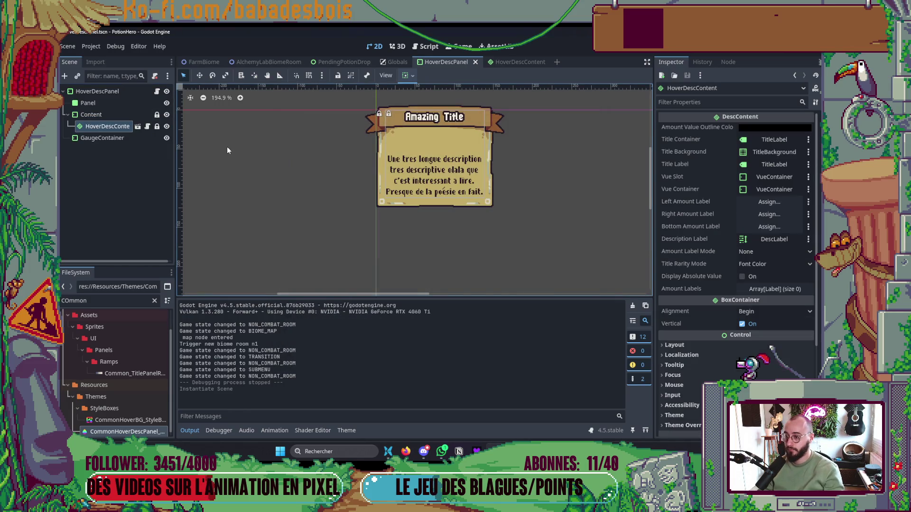
- Enable Editable Children on the HoverDescContent instance and inspect its inner nodes
scroll(334, 217, up, 1)
right_click(107, 127)
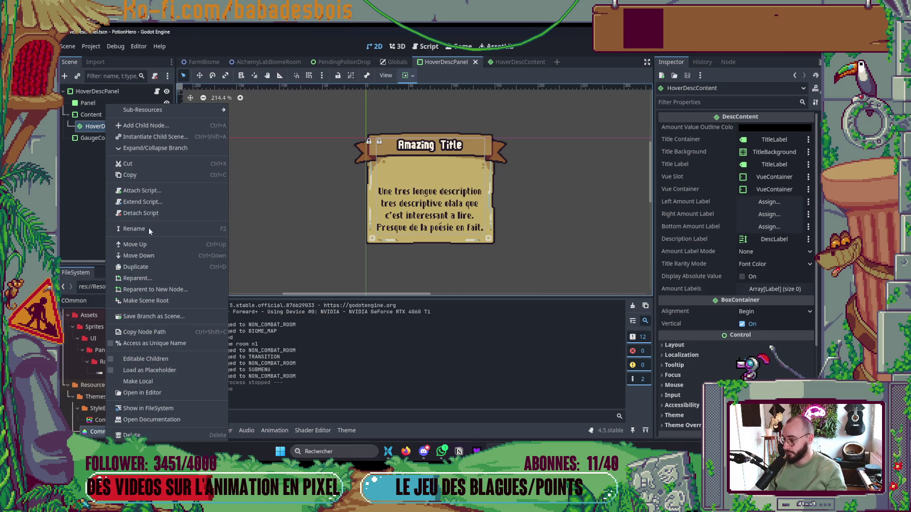
click(142, 359)
scroll(135, 181, down, 1)
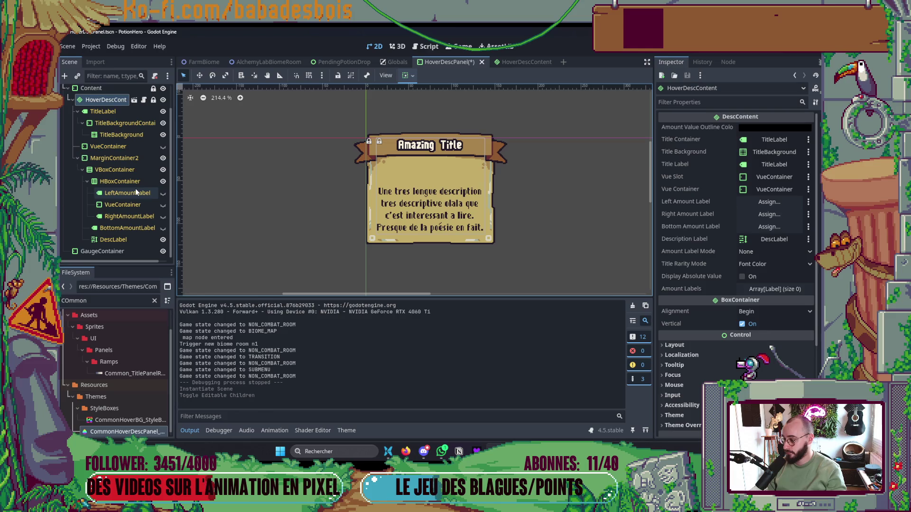
click(116, 240)
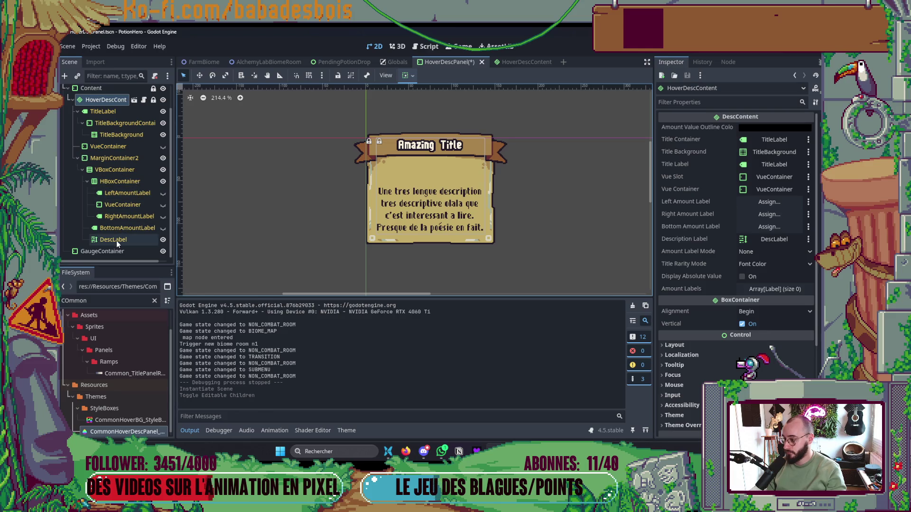
click(115, 178)
click(119, 169)
click(121, 159)
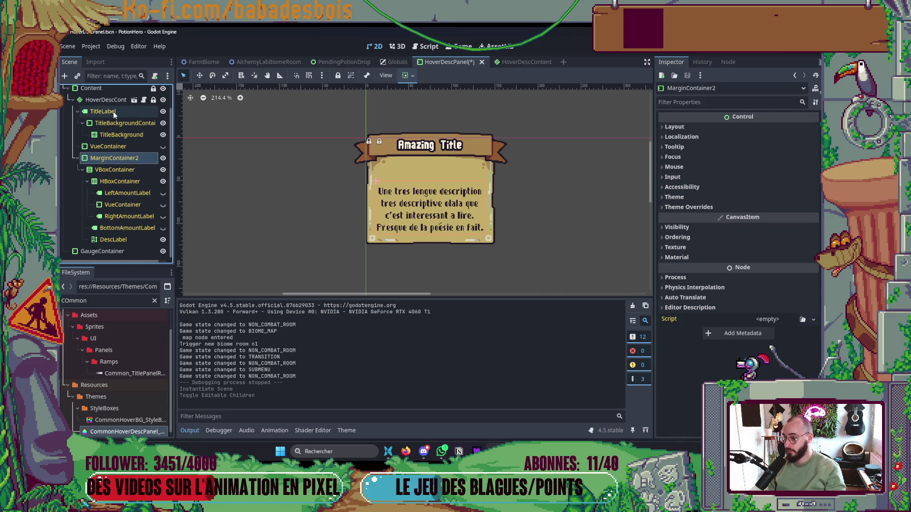
click(106, 148)
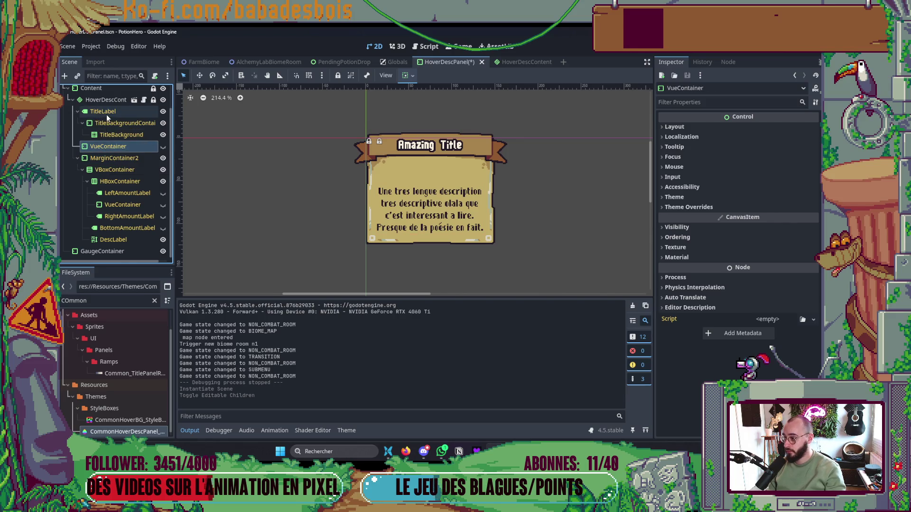
click(116, 101)
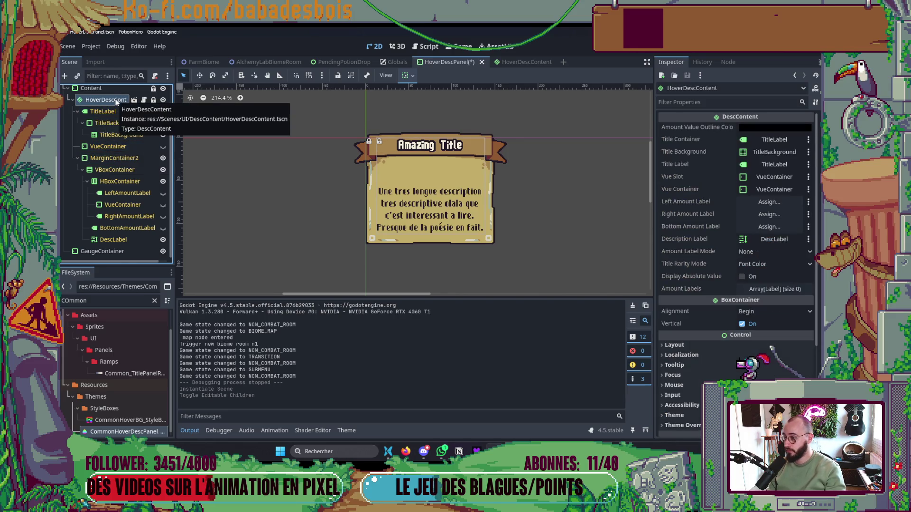
- Make MarginContainer2 expand vertically with top alignment
click(114, 157)
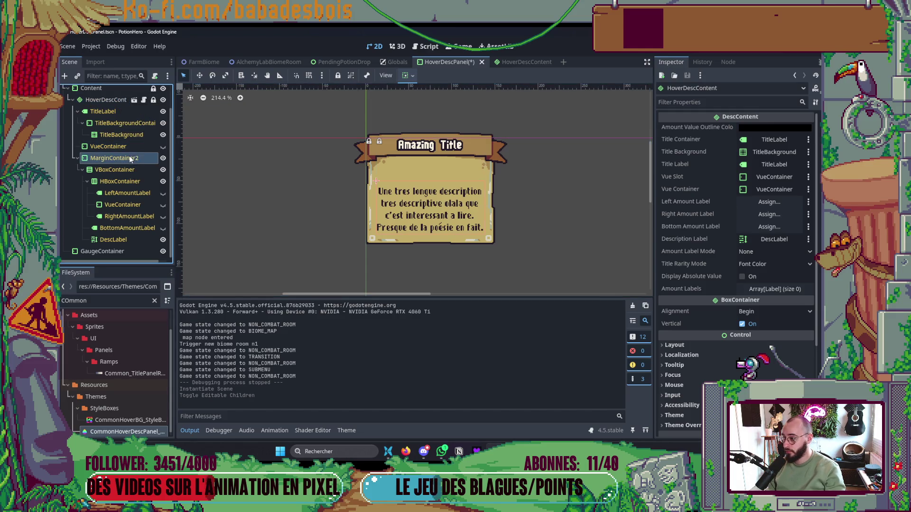
click(412, 75)
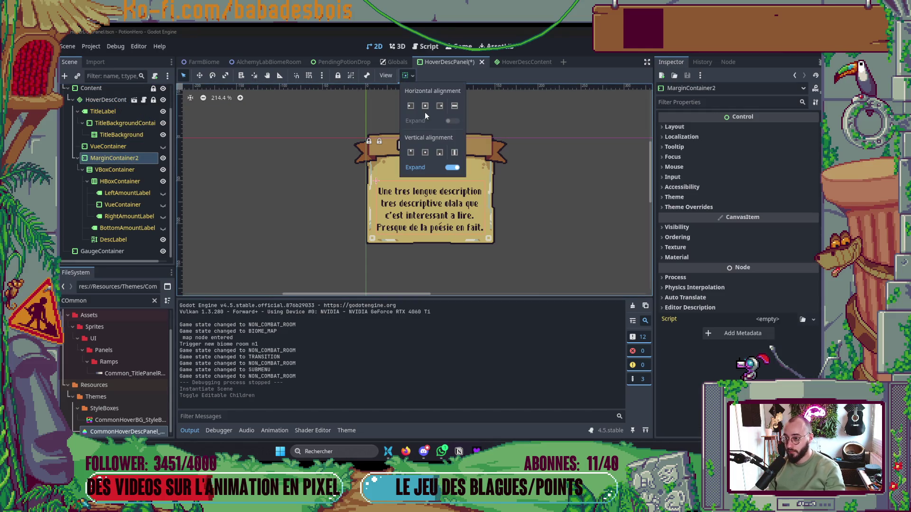
click(423, 151)
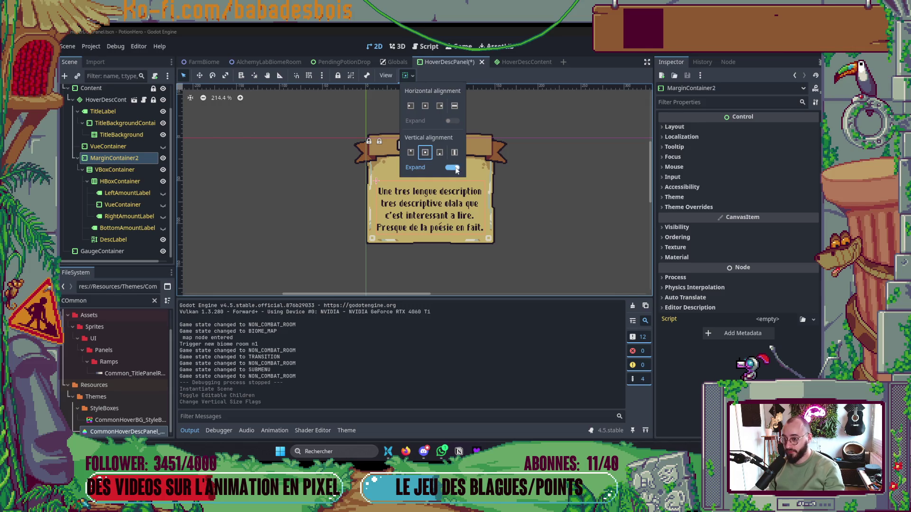
click(456, 169)
click(456, 168)
click(410, 153)
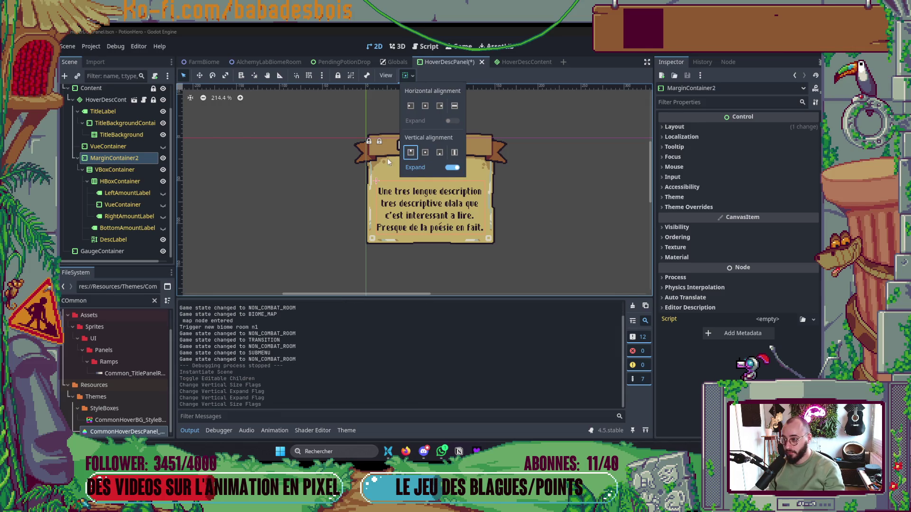
click(114, 112)
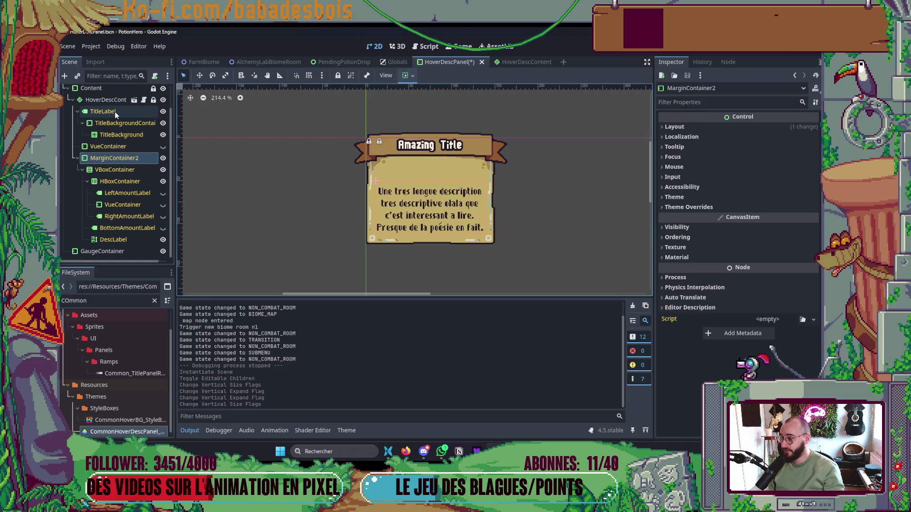
- Toggle the TitleLabel banner's visibility off and on, then open the HoverDescContent scene
click(114, 112)
click(164, 111)
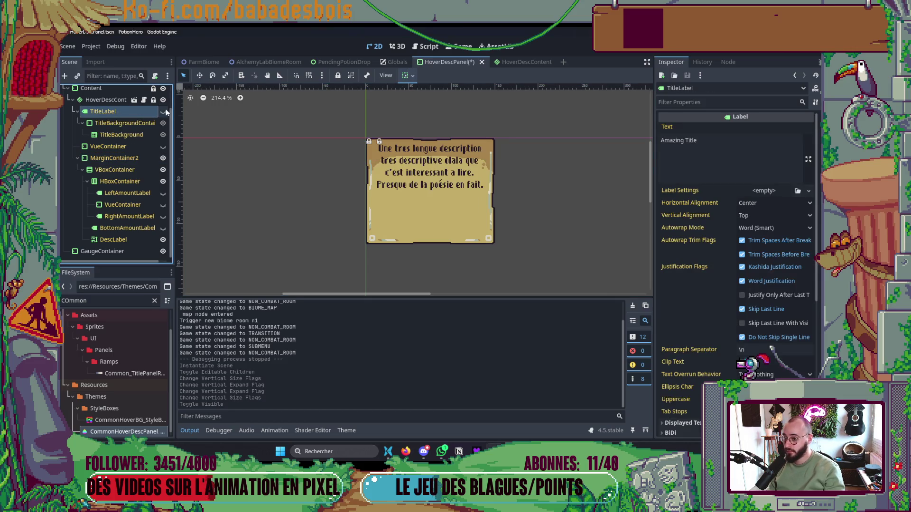
click(164, 111)
click(164, 112)
click(164, 111)
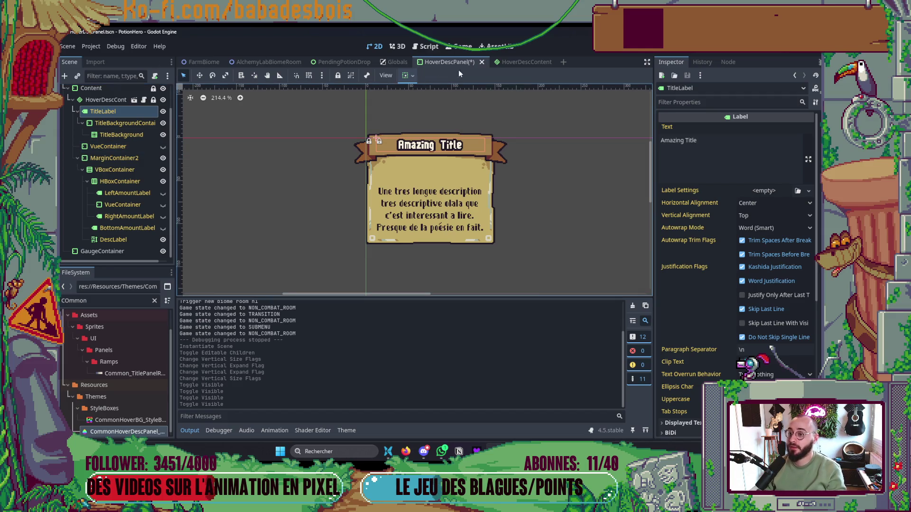
click(521, 62)
click(116, 95)
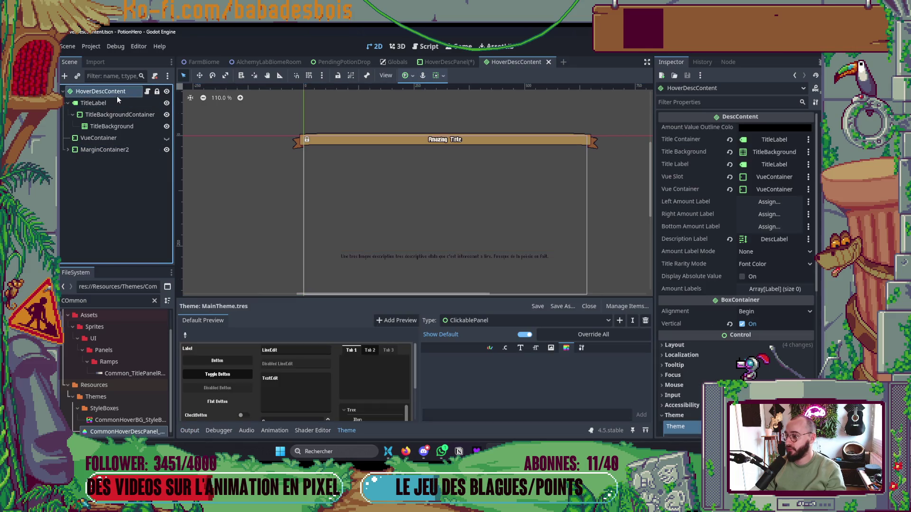
- Add a VBoxContainer under the root and move VueContainer and MarginContainer2 into it
right_click(118, 95)
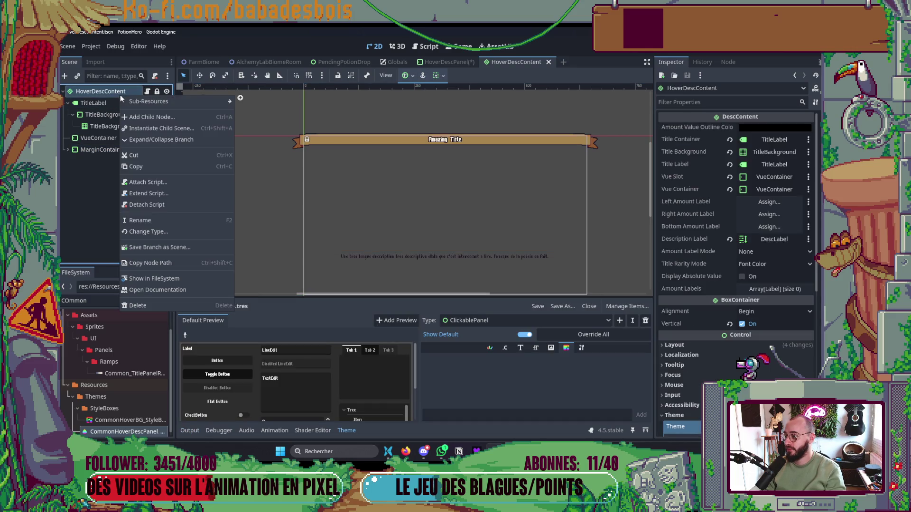
click(147, 118)
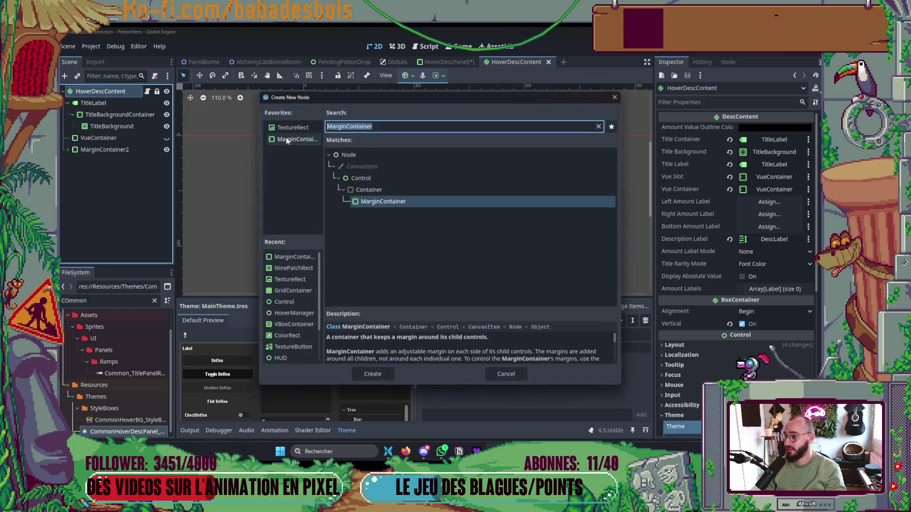
text(VBo)
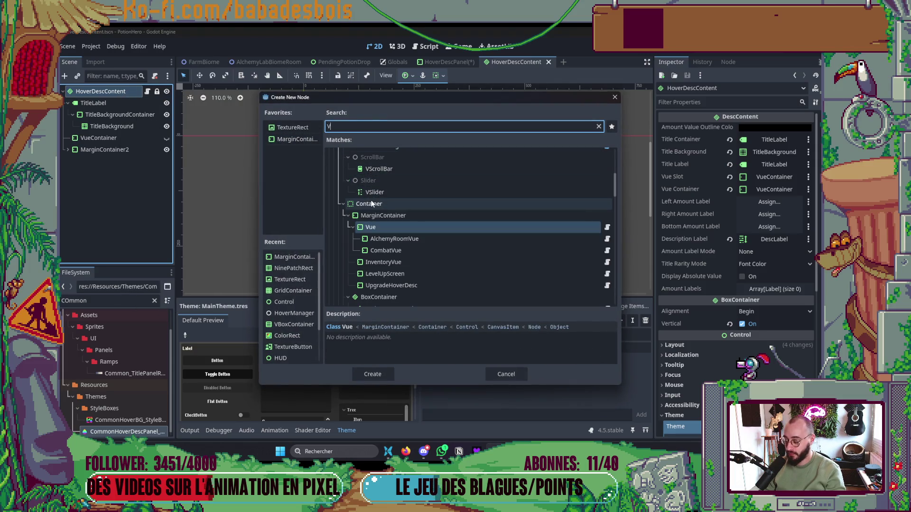
key(Return)
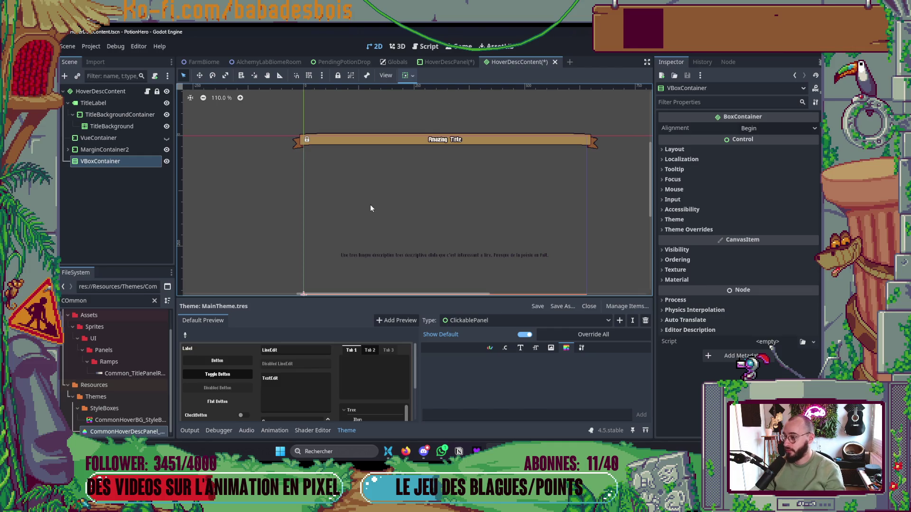
click(102, 146)
shift+click(109, 139)
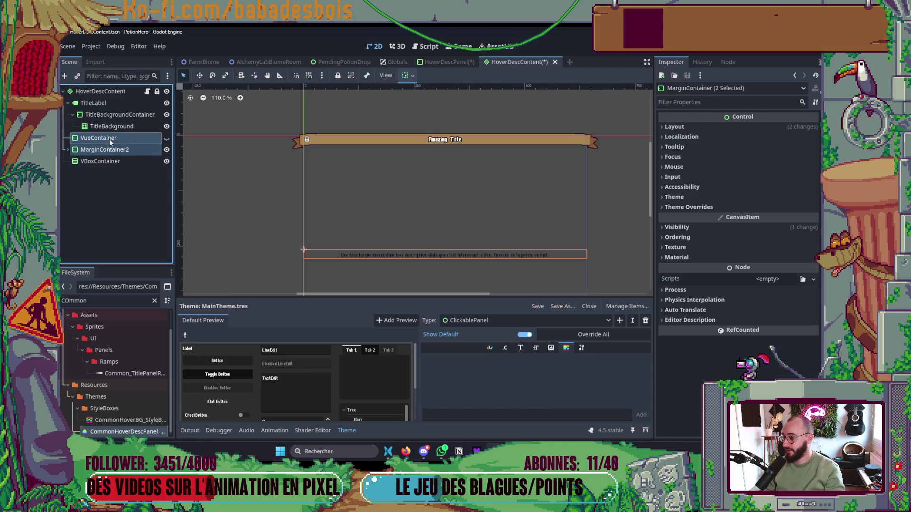
drag(109, 139, 102, 161)
click(118, 140)
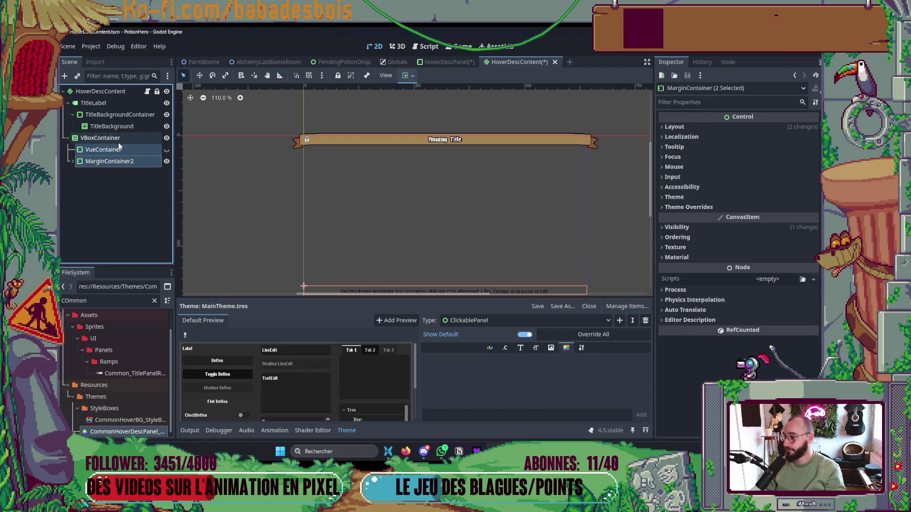
click(104, 104)
- Change the HoverDescContent root's type to MarginContainer and save the scene
right_click(112, 94)
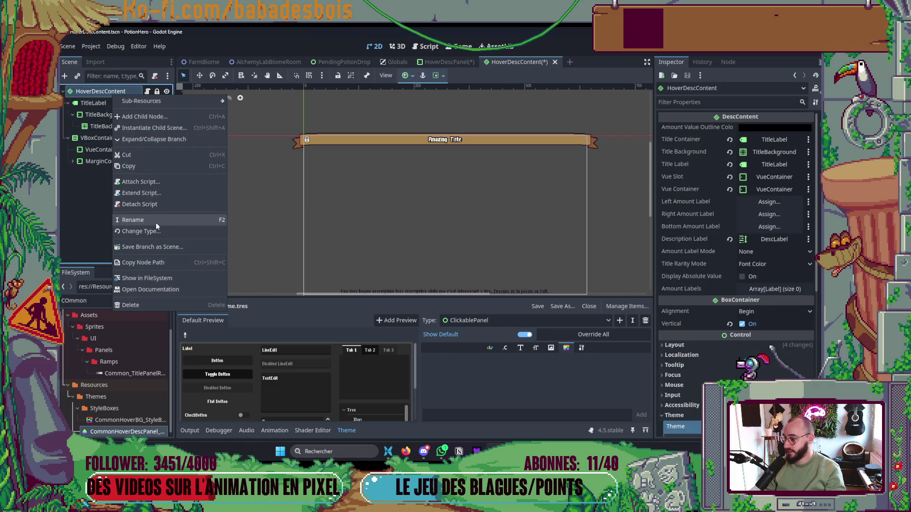
click(141, 231)
text(Mart)
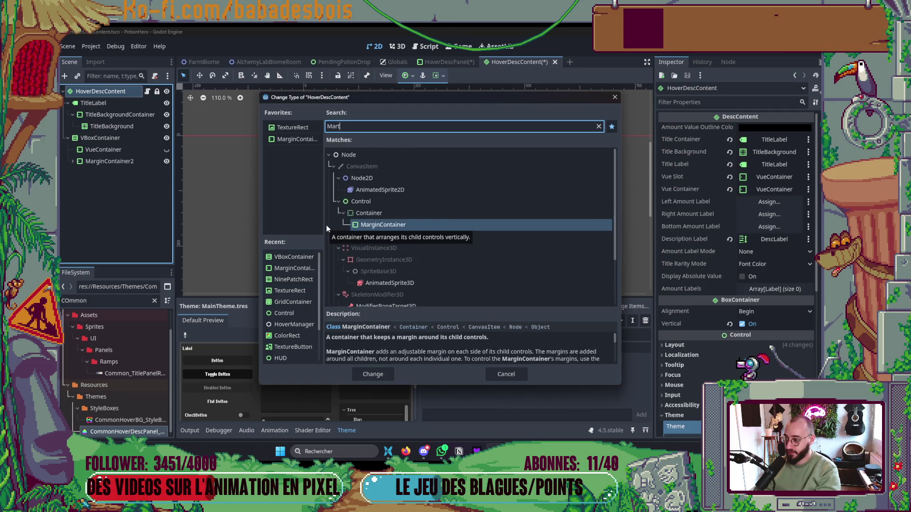
key(BackSpace)
key(Down)
key(Down)
key(Down)
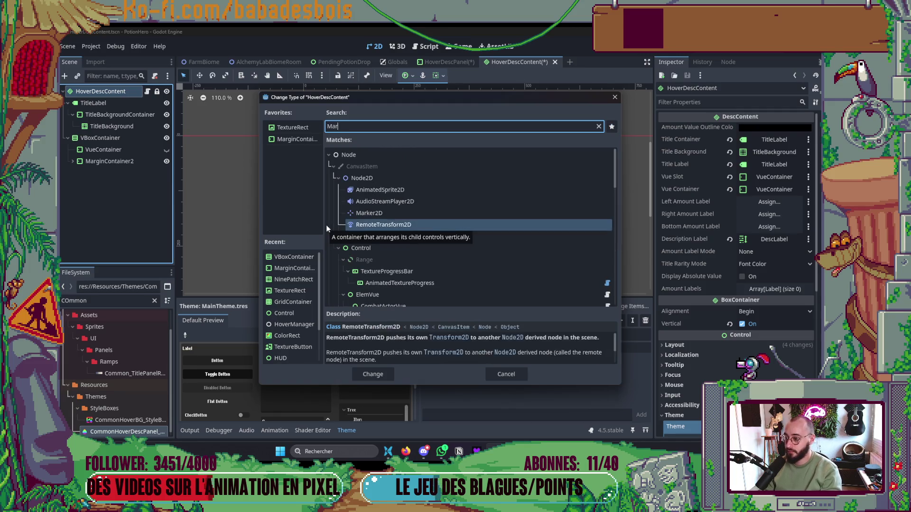
double_click(280, 268)
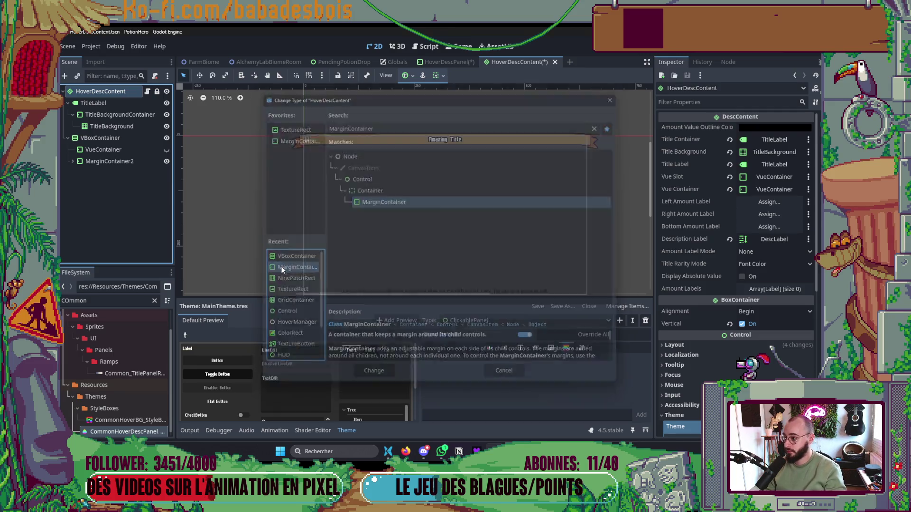
scroll(396, 166, down, 3)
key(ctrl+s)
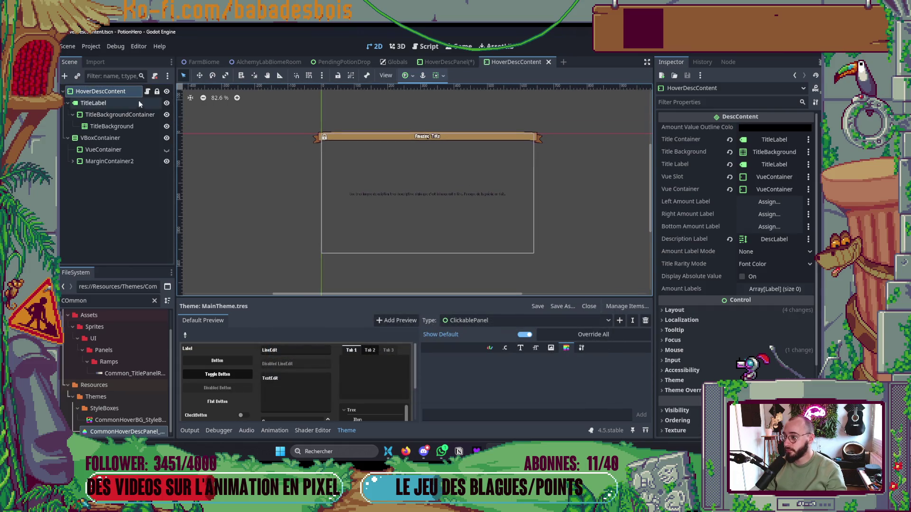
- Collapse and review TitleLabel and VBoxContainer, then run the game with F5
click(70, 104)
click(67, 104)
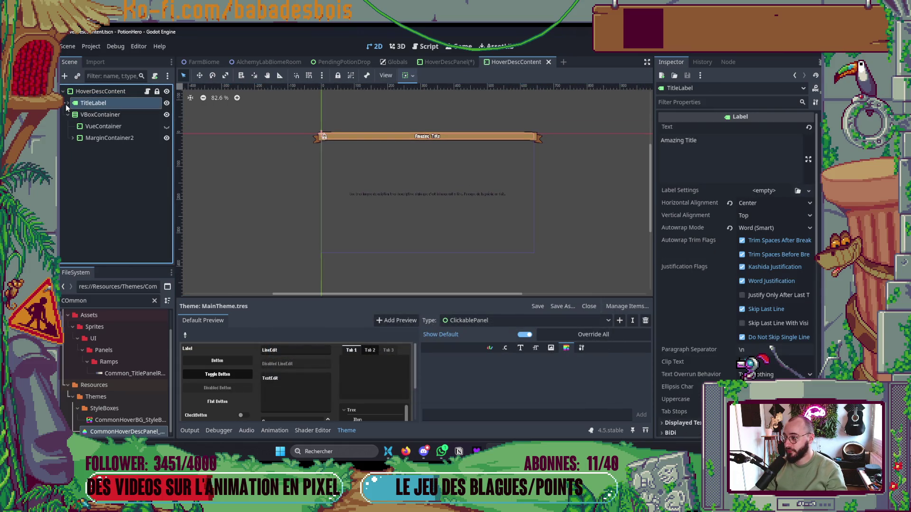
click(67, 115)
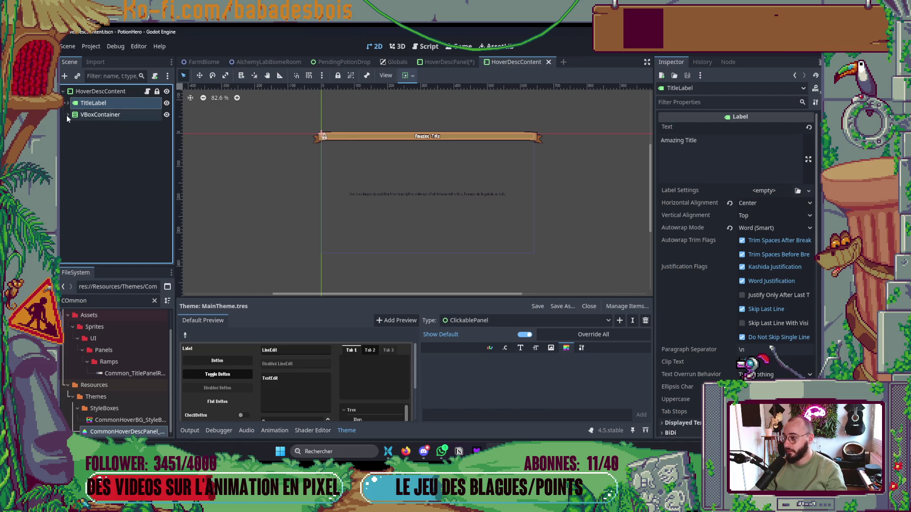
click(107, 118)
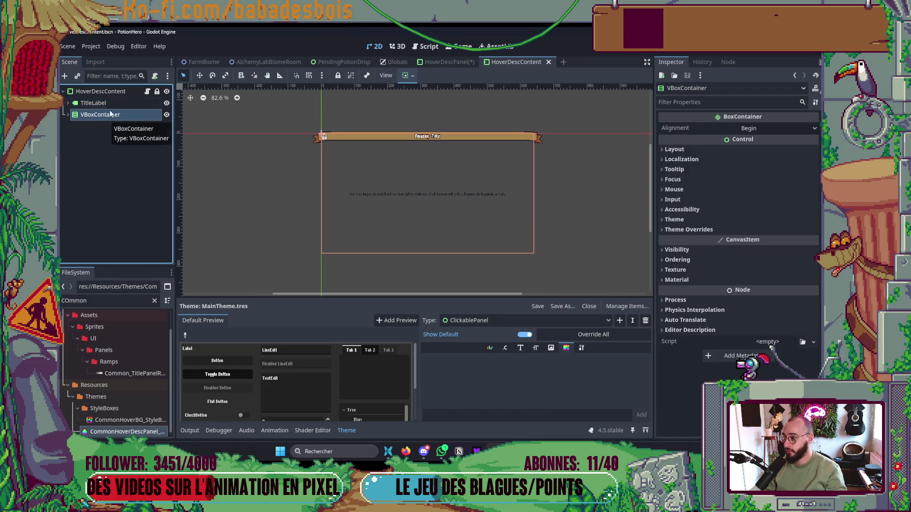
click(107, 106)
click(108, 117)
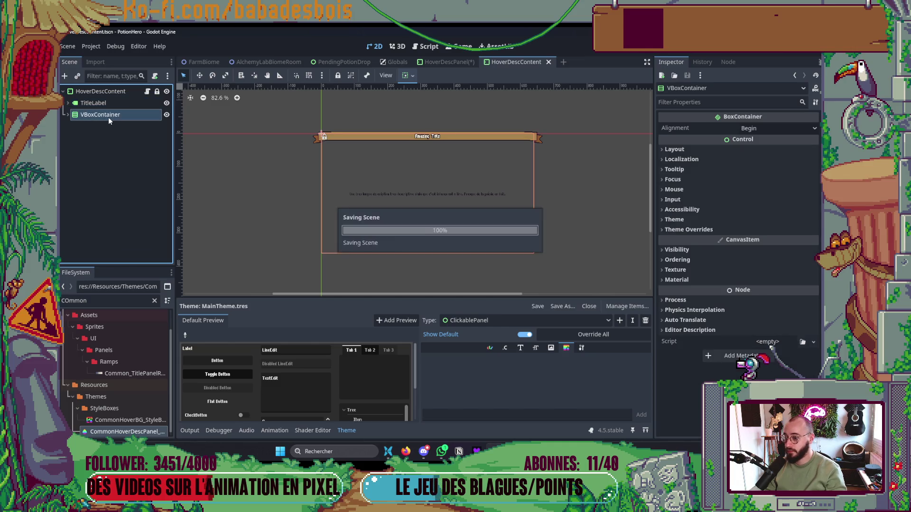
key(F5)
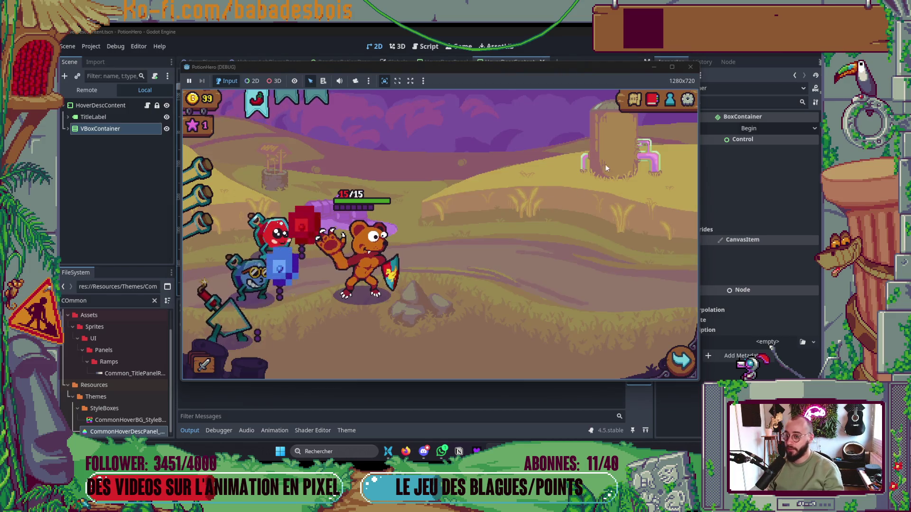
- Change the DescContent script from 'extends BoxContainer' to 'extends Container'
click(635, 99)
mouse_move(278, 251)
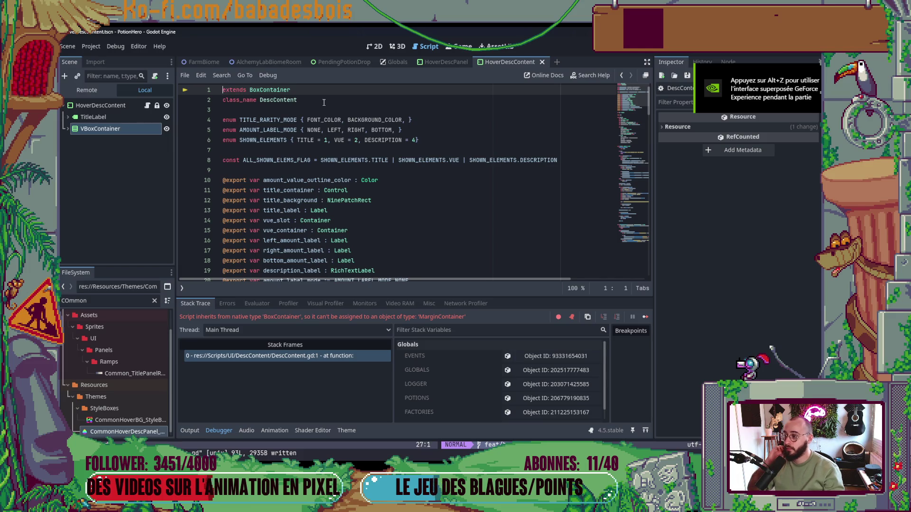
click(298, 89)
key(ctrl+shift+Left)
key(BackSpace)
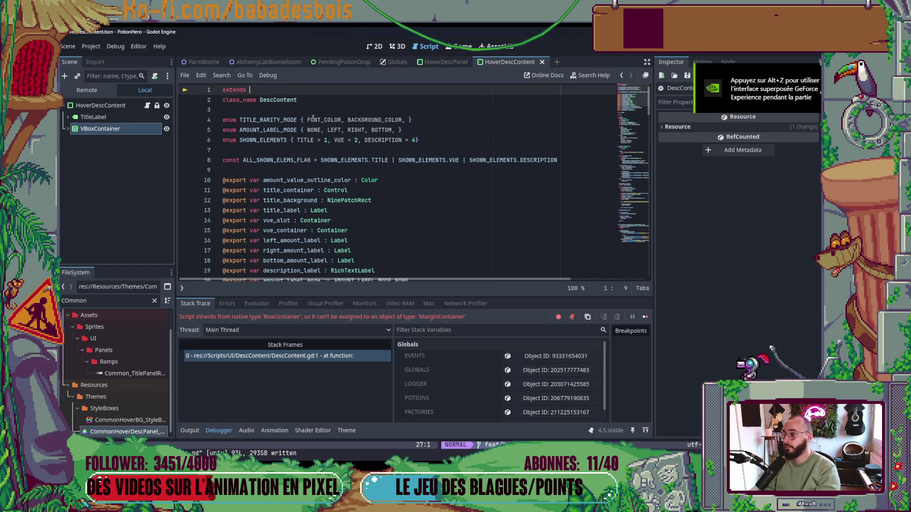
text(Container)
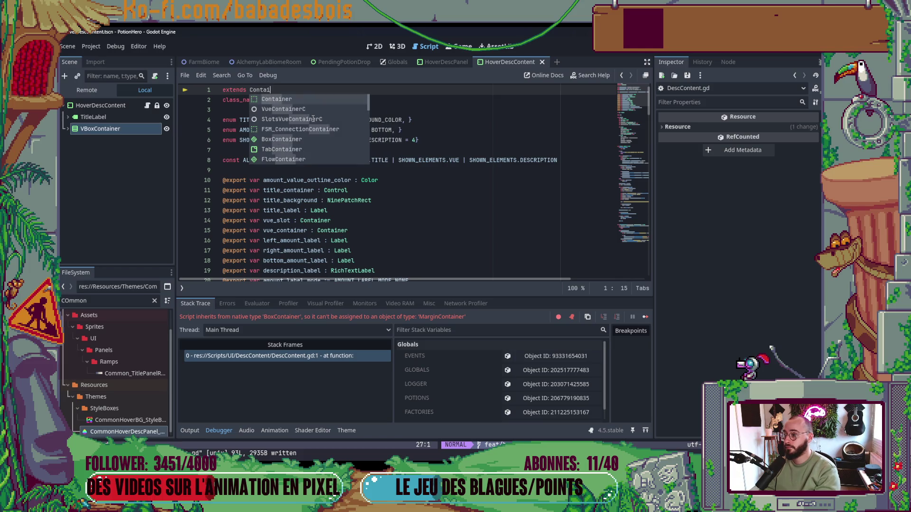
- Relaunch the game and travel across the map into the shop room
key(F5)
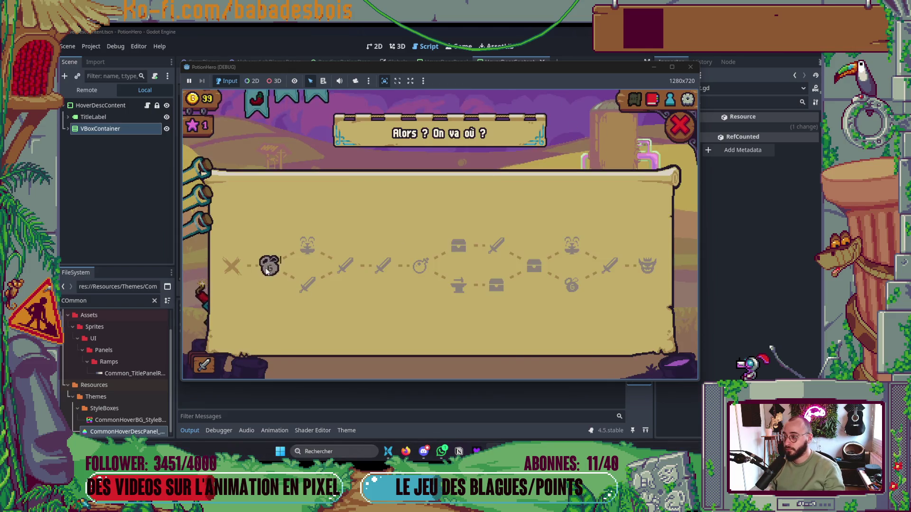
click(274, 267)
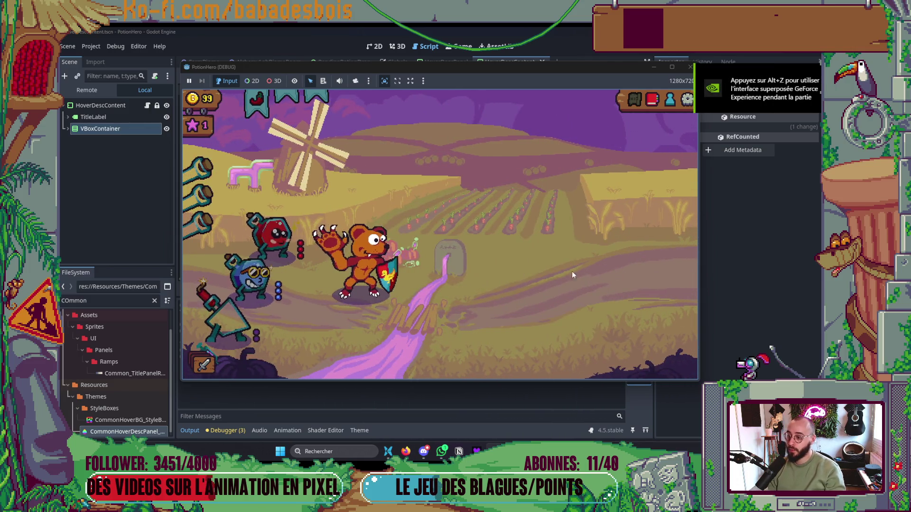
click(599, 206)
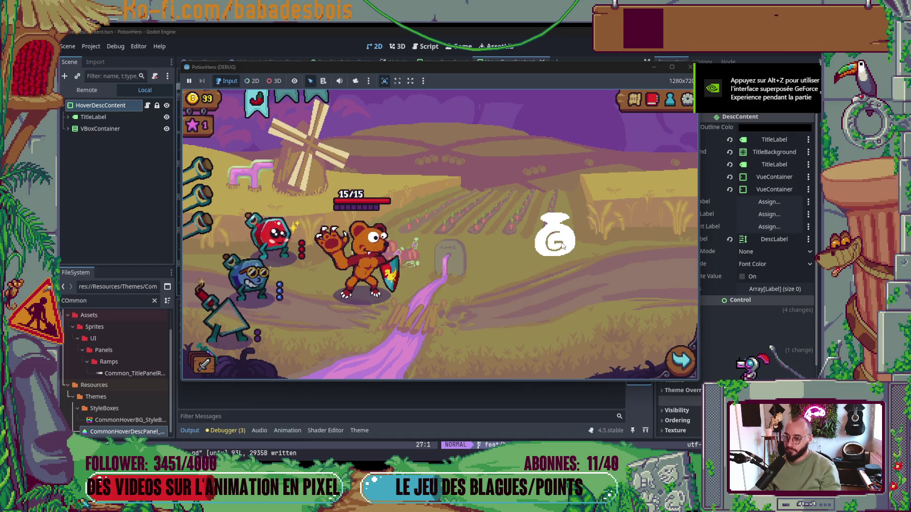
mouse_move(580, 229)
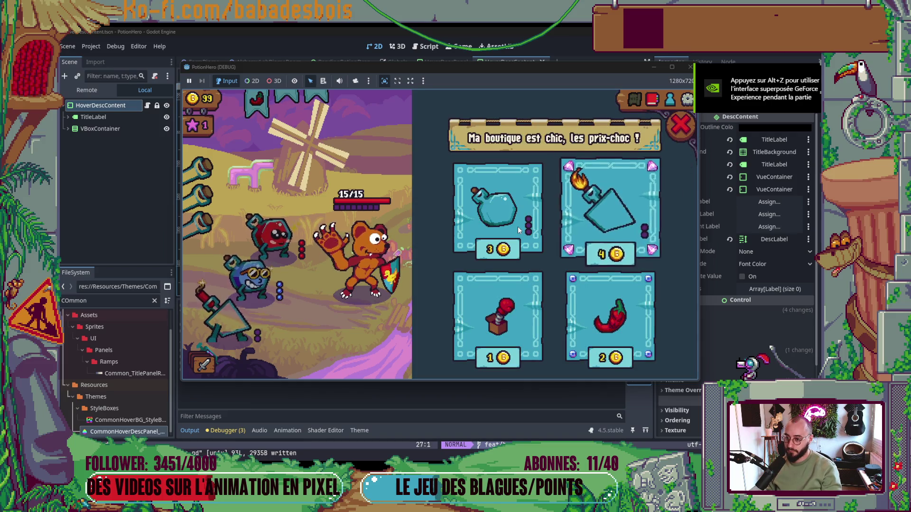
mouse_move(534, 217)
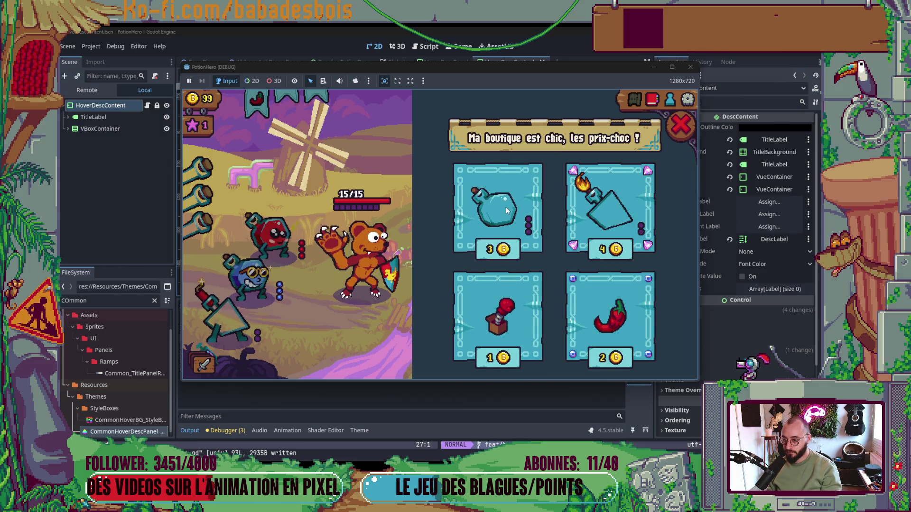
- Hover each shop item card to check its titled tooltip, then stop the game
mouse_move(506, 252)
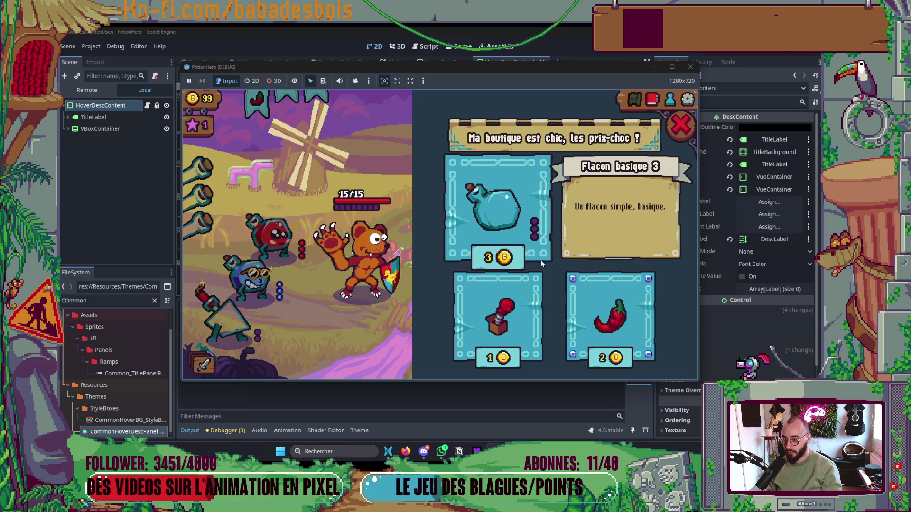
mouse_move(589, 321)
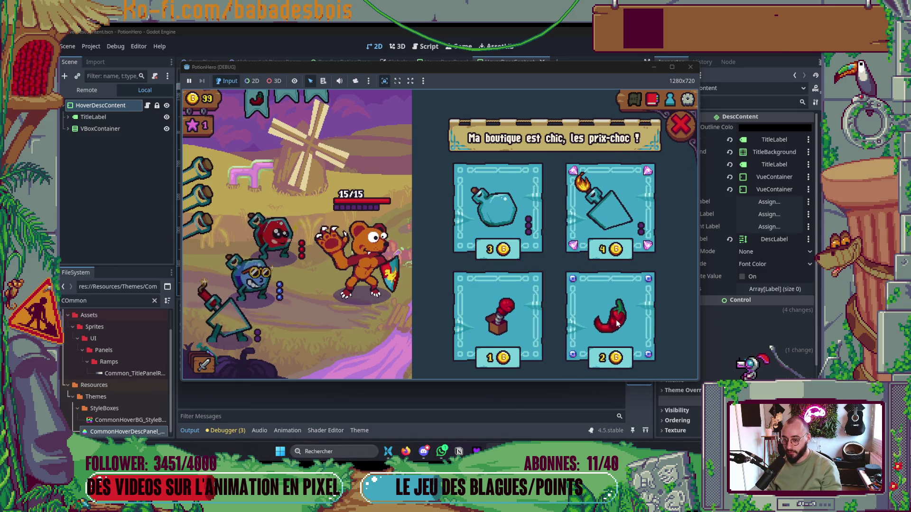
mouse_move(527, 294)
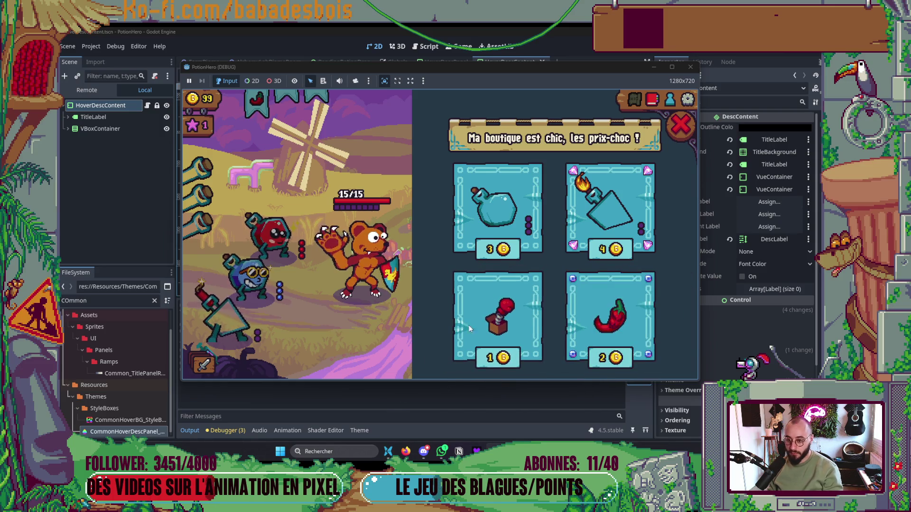
mouse_move(474, 322)
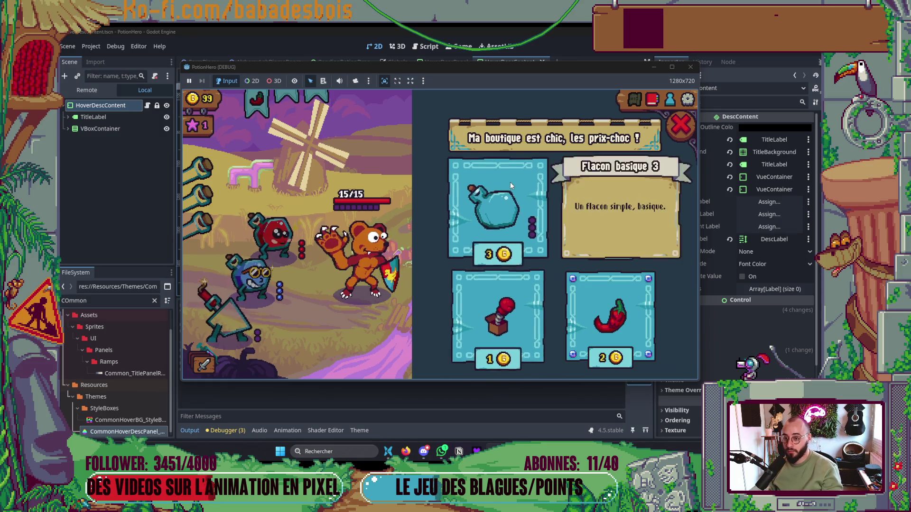
mouse_move(468, 246)
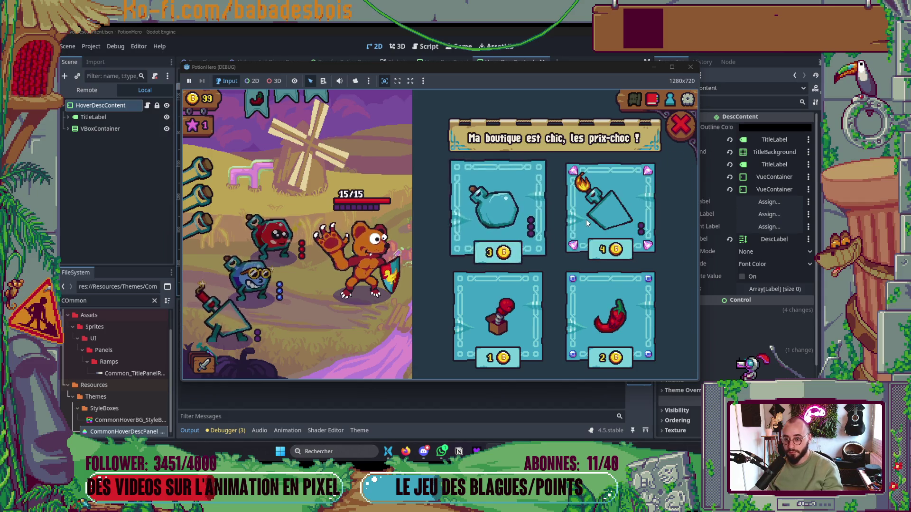
mouse_move(579, 252)
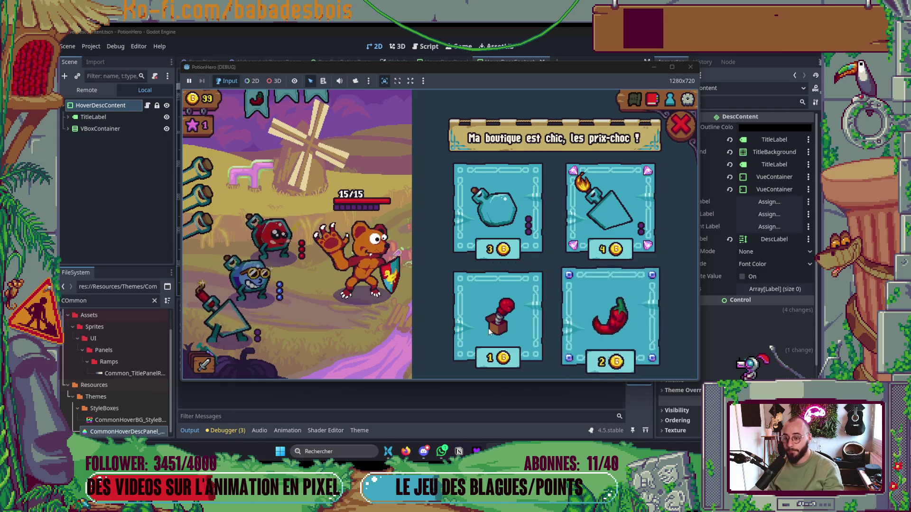
mouse_move(537, 321)
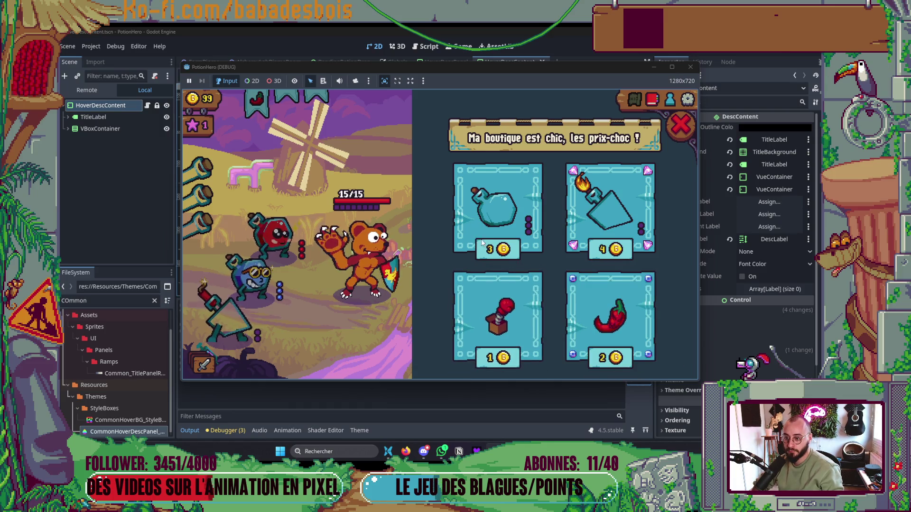
mouse_move(532, 244)
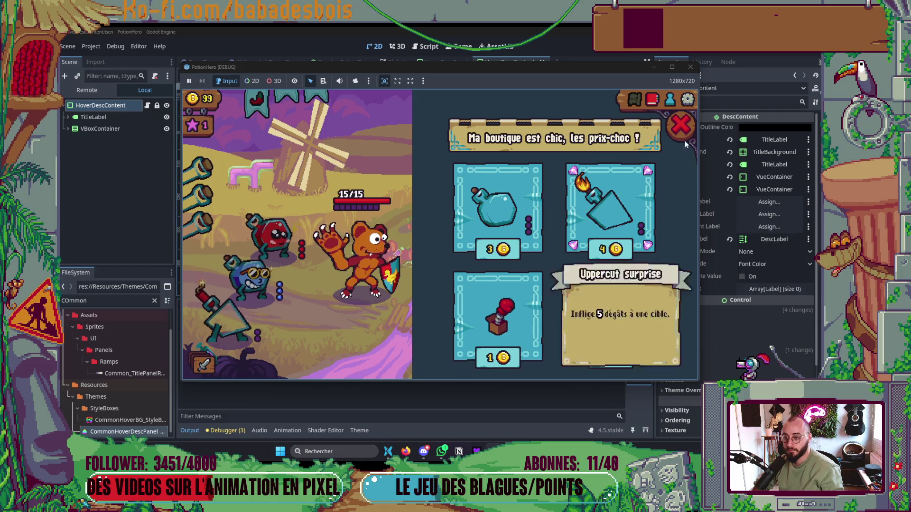
click(690, 66)
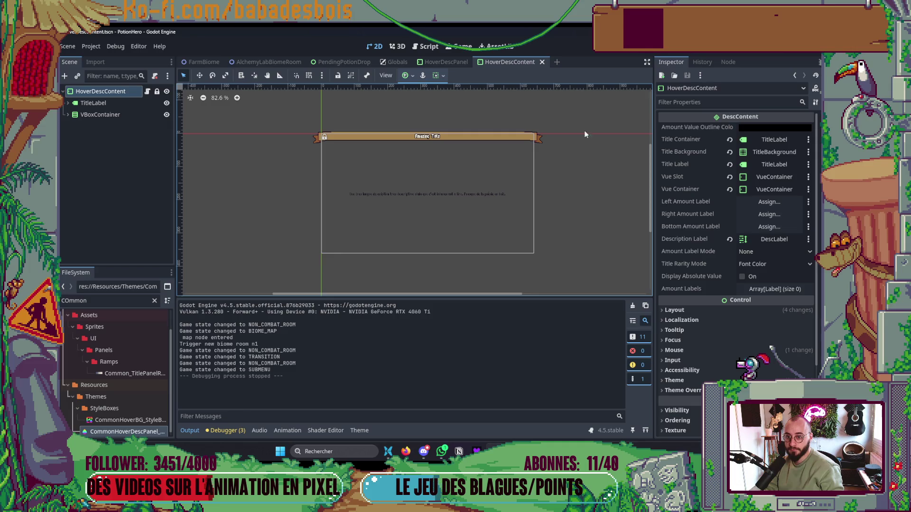
- Review TitleLabel and the root, then inspect the HoverDescContent instance in HoverDescPanel
click(109, 104)
click(114, 93)
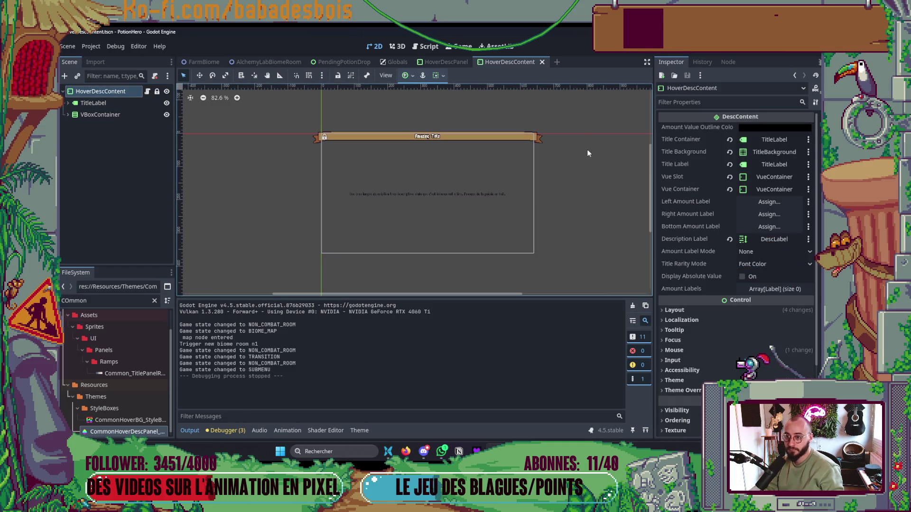
click(442, 65)
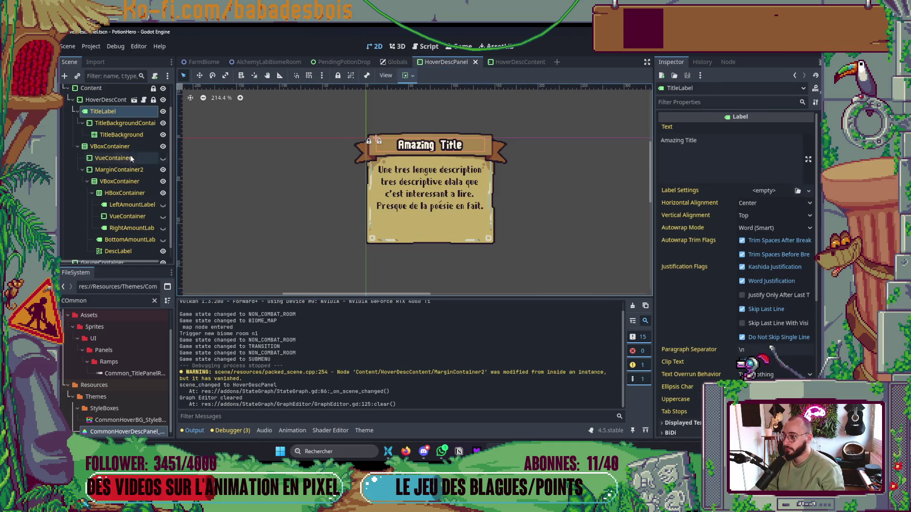
click(109, 102)
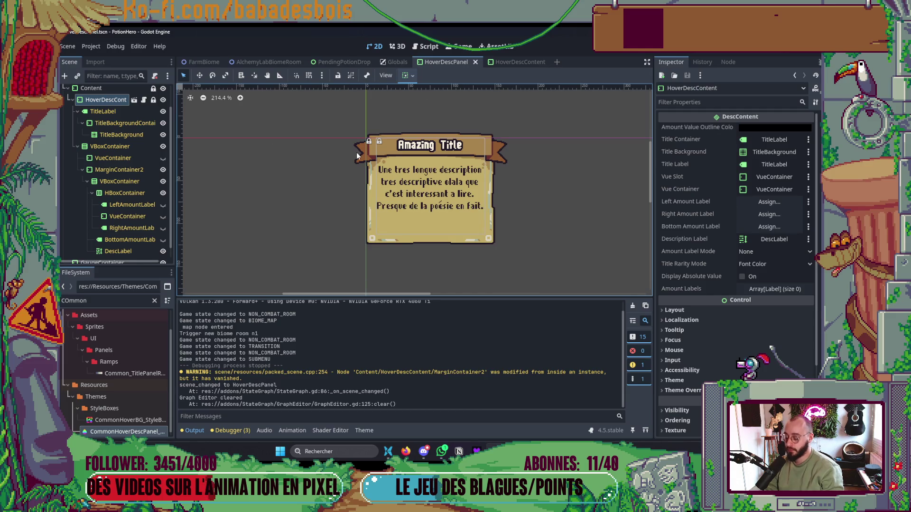
- Open ClickablePanel.tscn to inspect its Pivot node, close it, and run the game
key(ctrl+shift+o)
text(Click)
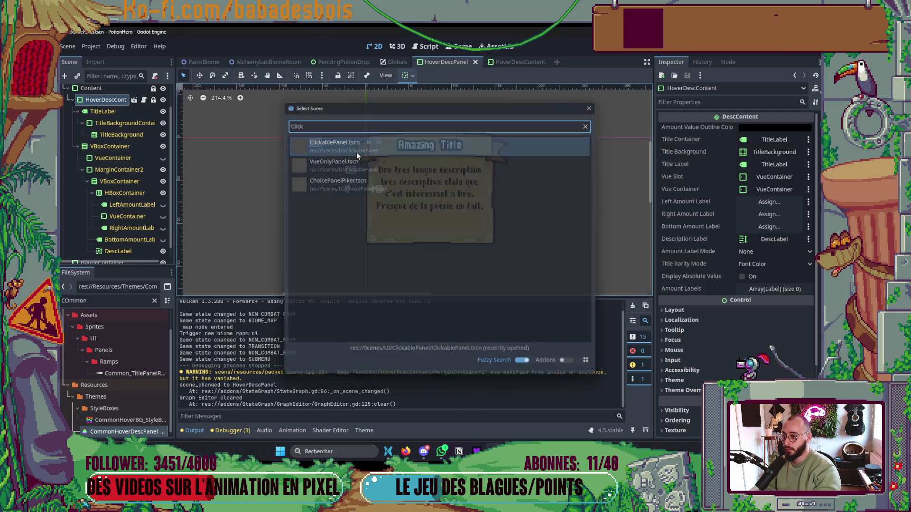
key(Return)
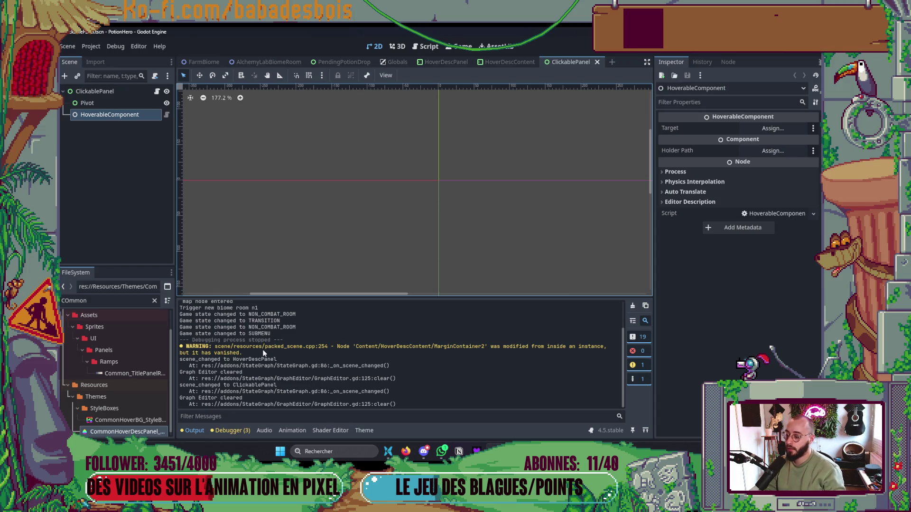
click(188, 430)
click(112, 104)
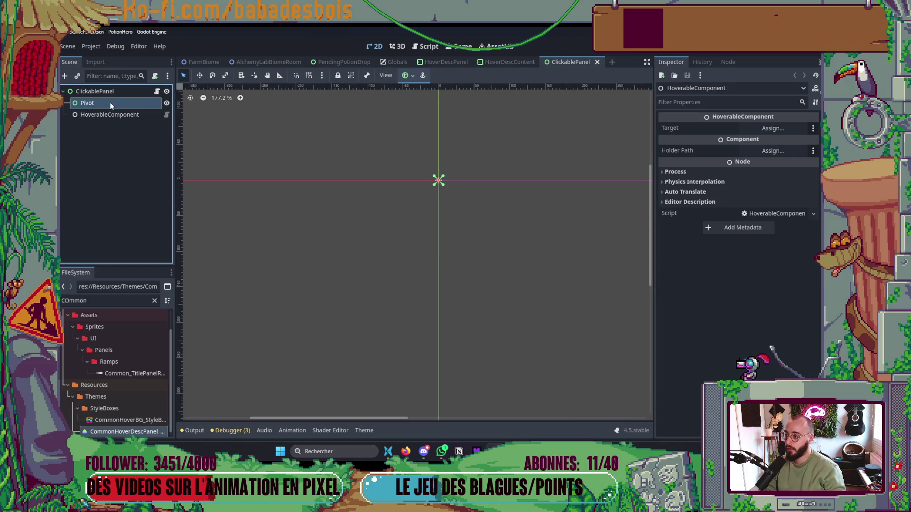
drag(384, 267, 363, 278)
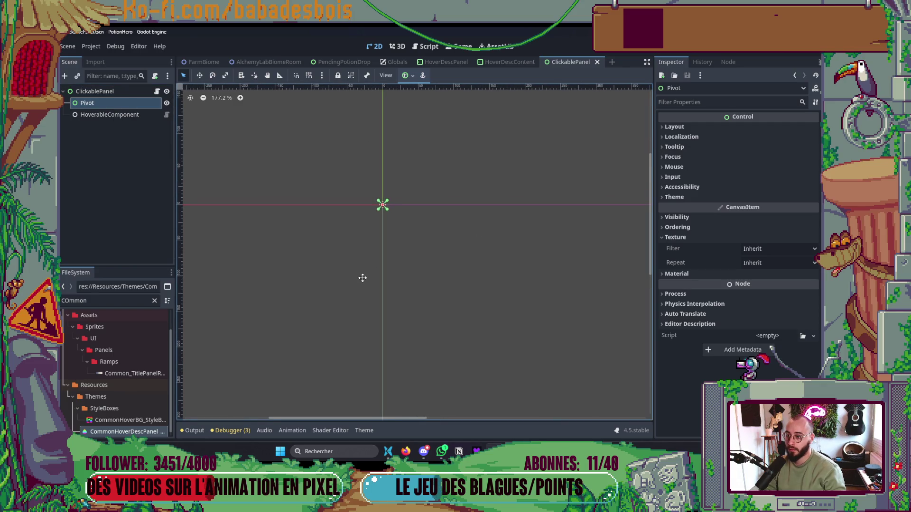
click(597, 62)
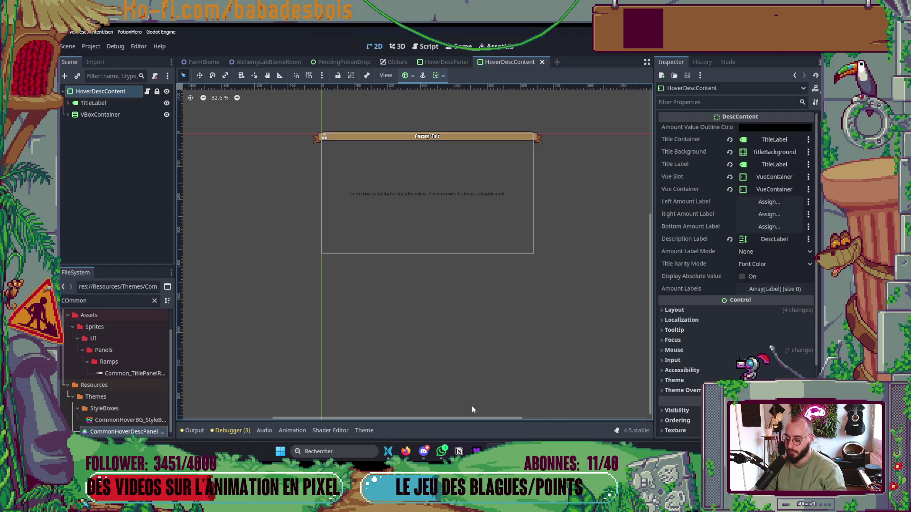
key(F5)
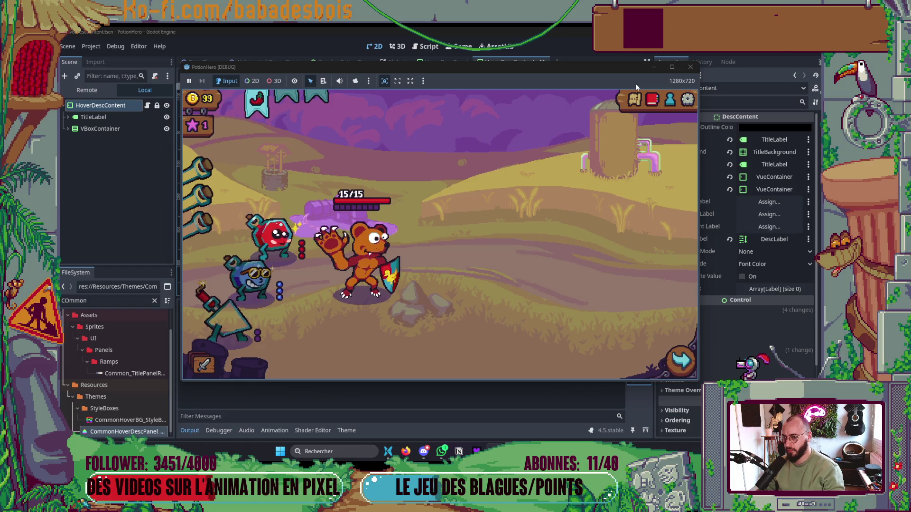
- Travel to the first map node in-game, then close the game
click(634, 98)
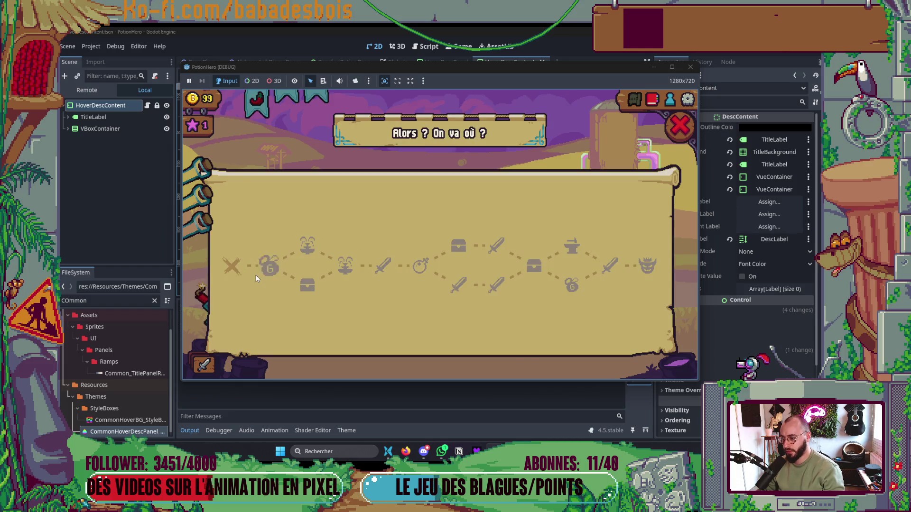
click(256, 276)
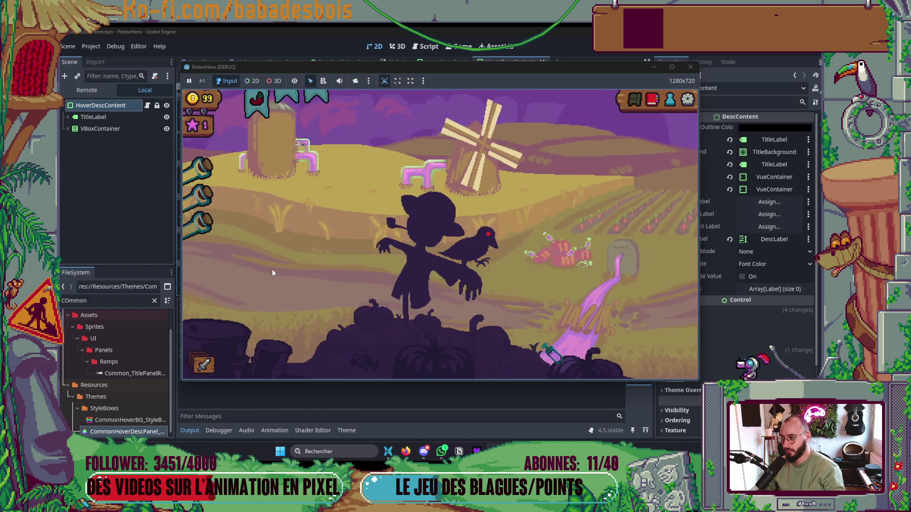
click(691, 67)
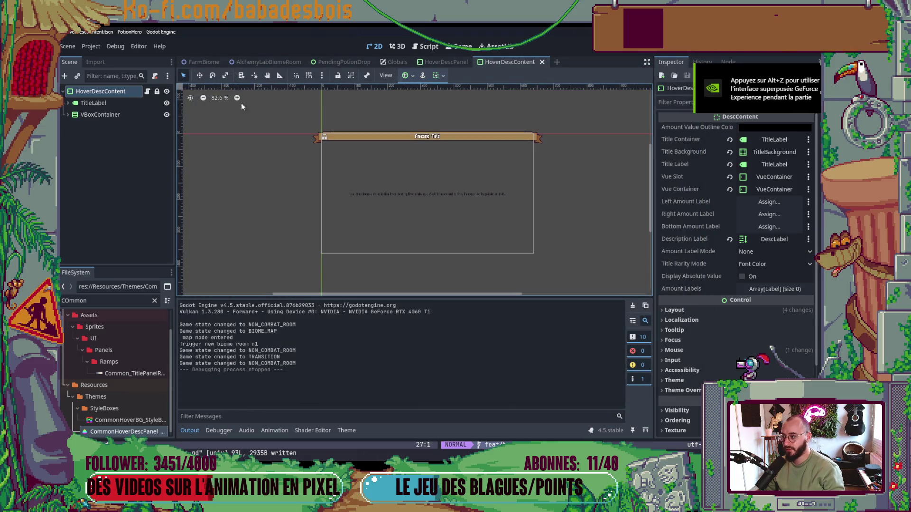
- Set TitleBackgroundContainer's mouse filter to Ignore, check TitleBackground's, and relaunch with F6
click(68, 103)
click(119, 115)
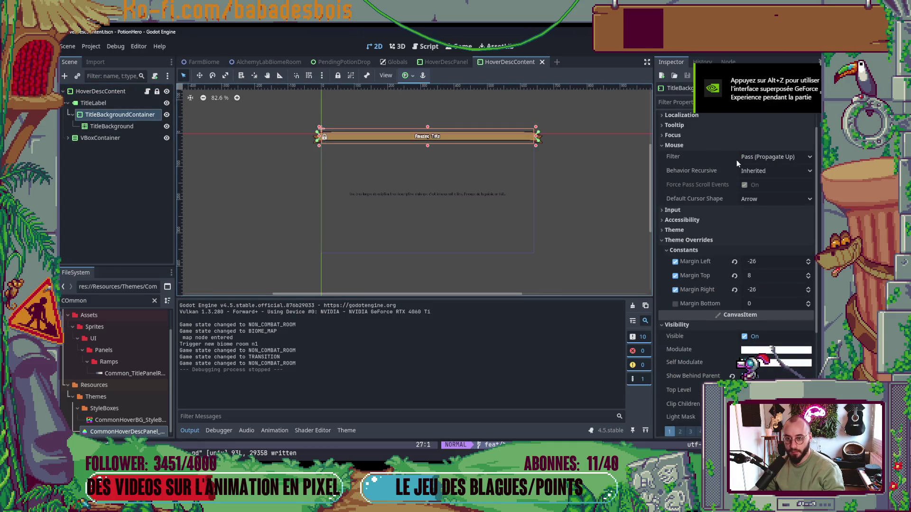
click(773, 157)
click(770, 196)
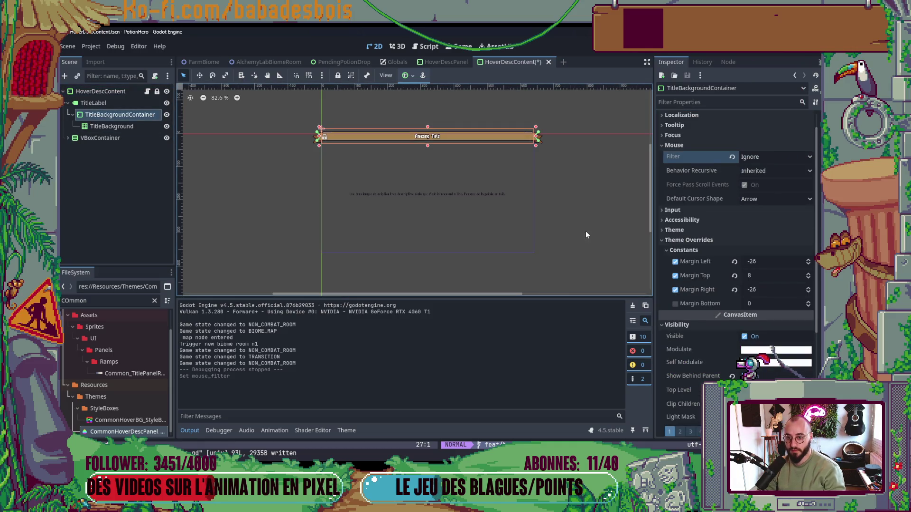
click(137, 127)
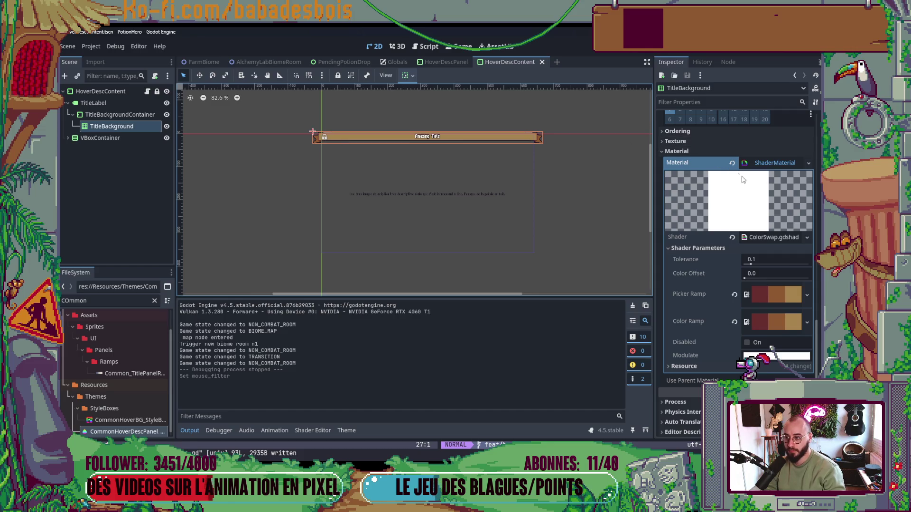
scroll(731, 203, up, 10)
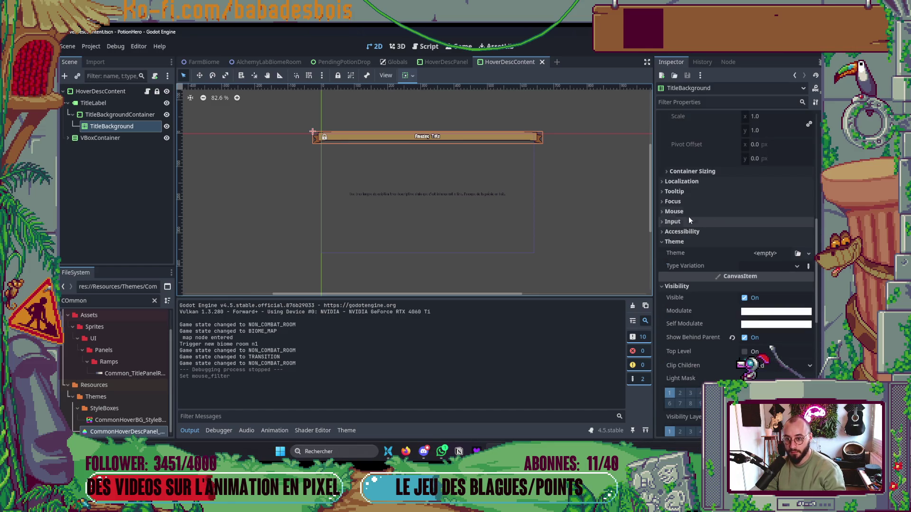
click(685, 212)
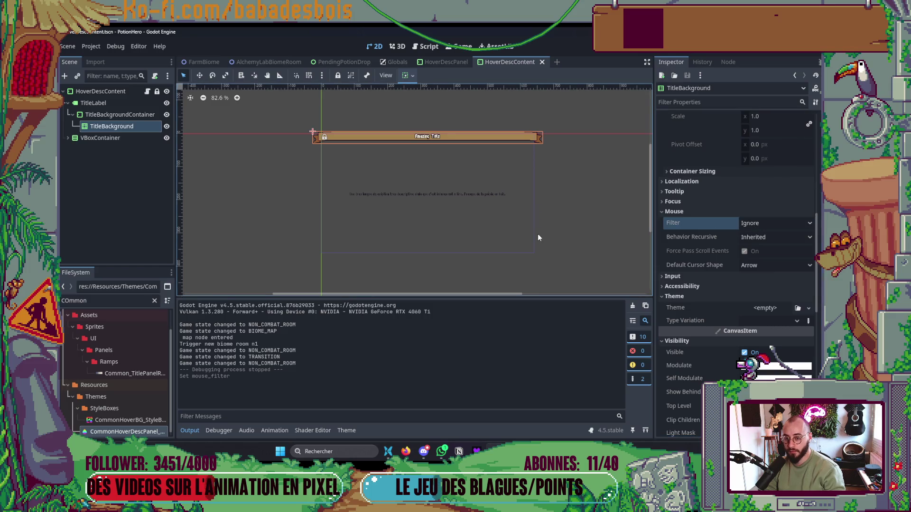
key(F6)
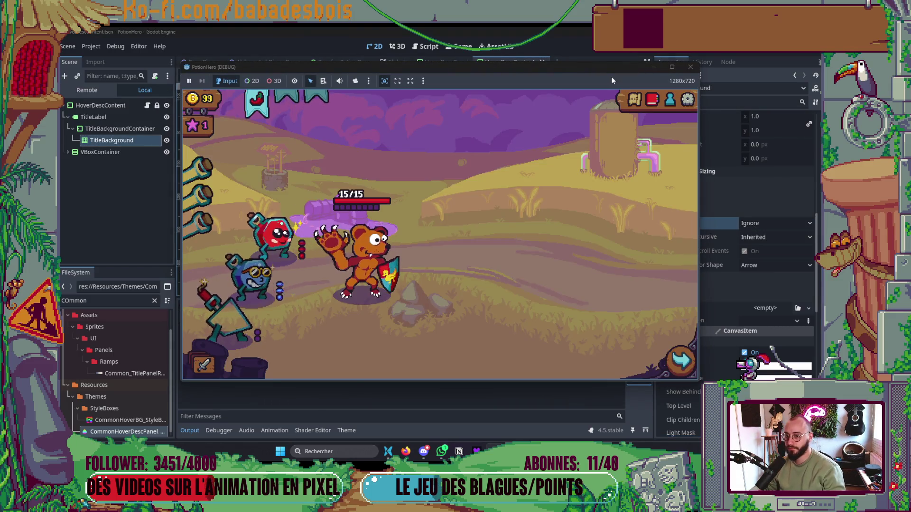
- Travel to the shop via the gold bag, check an item's 'Flacon estival 2' tooltip, then close
click(633, 100)
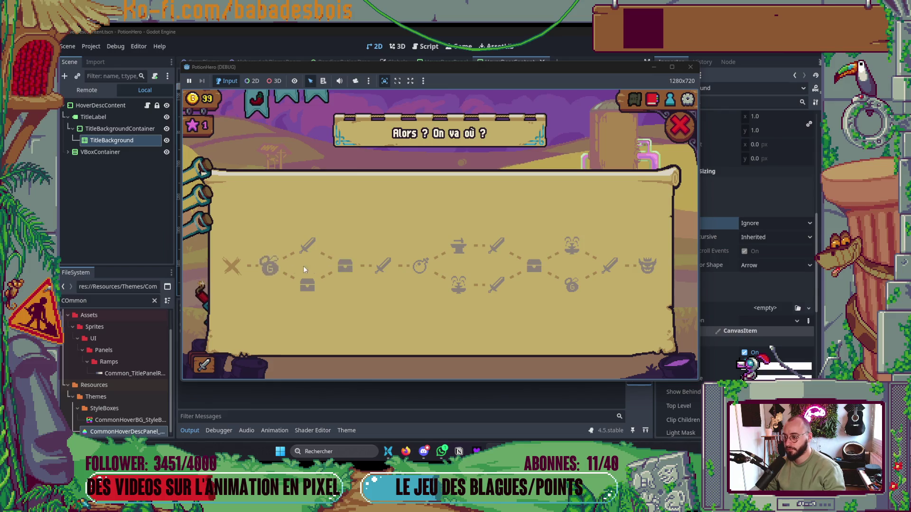
click(272, 266)
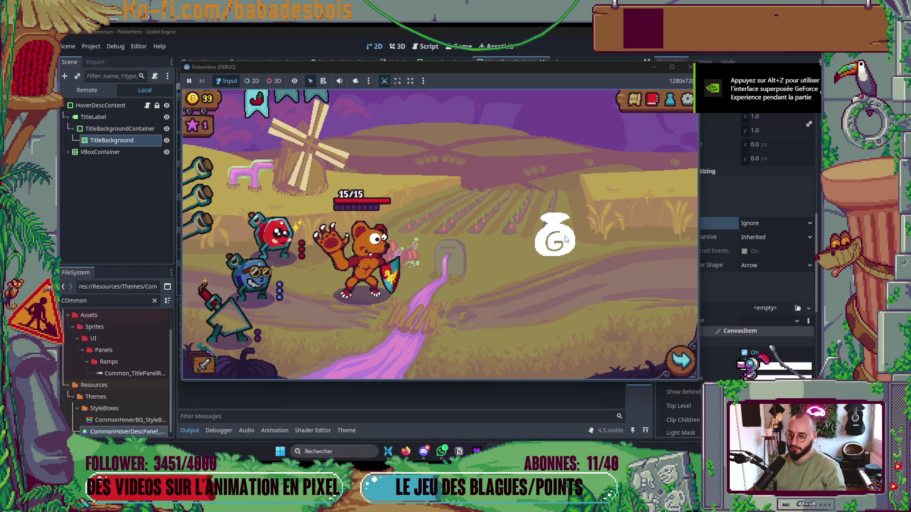
click(565, 239)
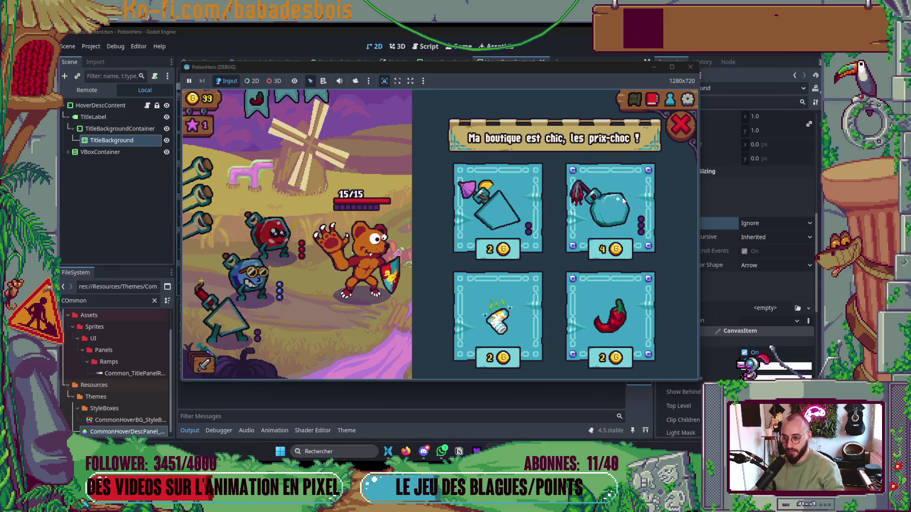
mouse_move(645, 187)
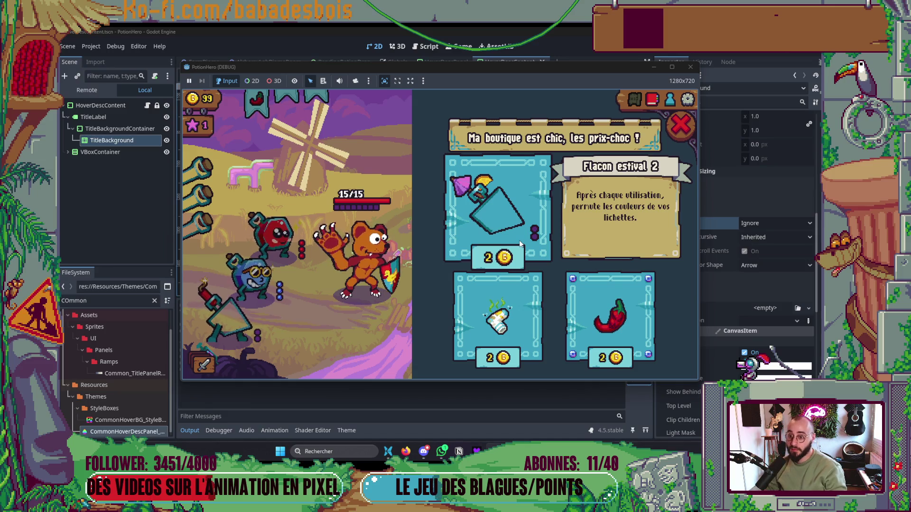
click(690, 67)
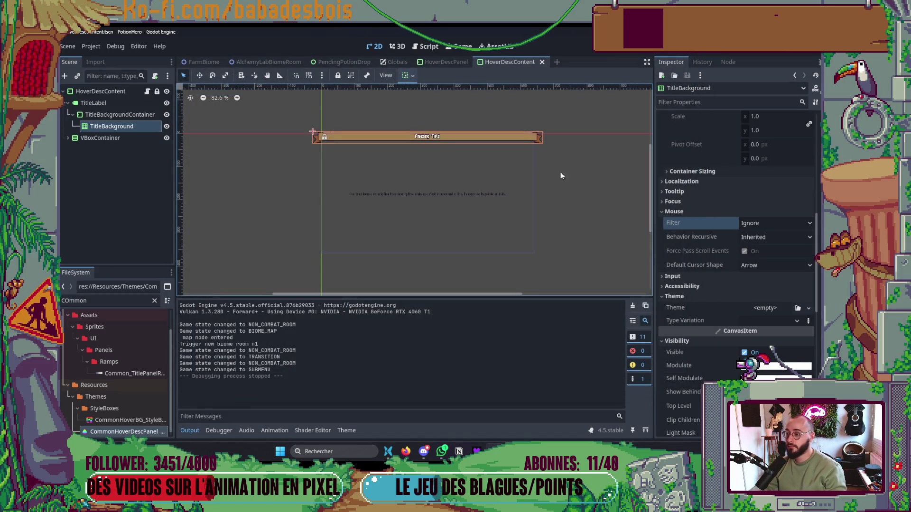
- Center HoverDescPanel's VBoxContainer content vertically and save the scene
click(439, 63)
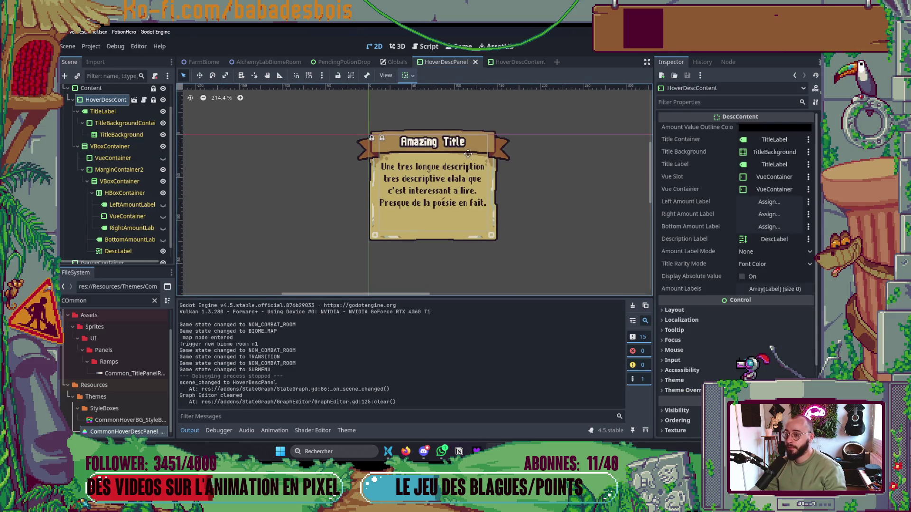
scroll(132, 129, up, 2)
click(114, 92)
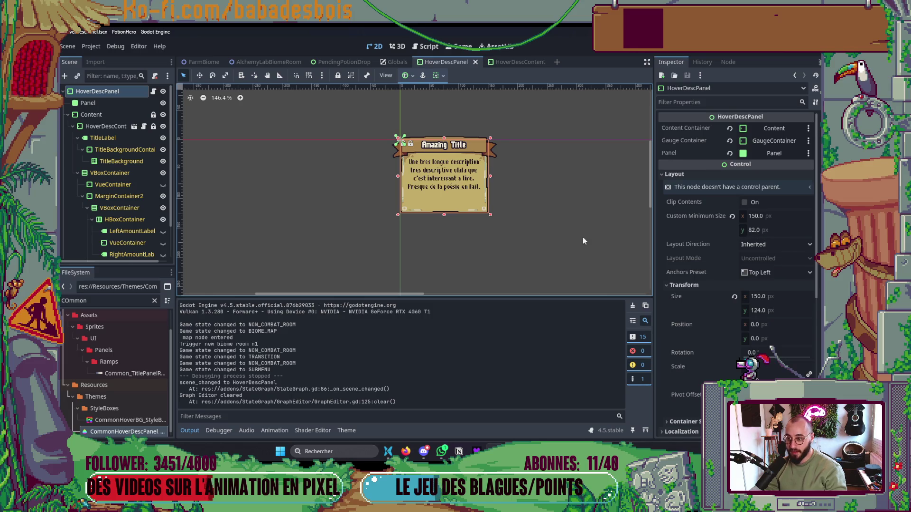
scroll(522, 204, up, 5)
scroll(125, 143, down, 3)
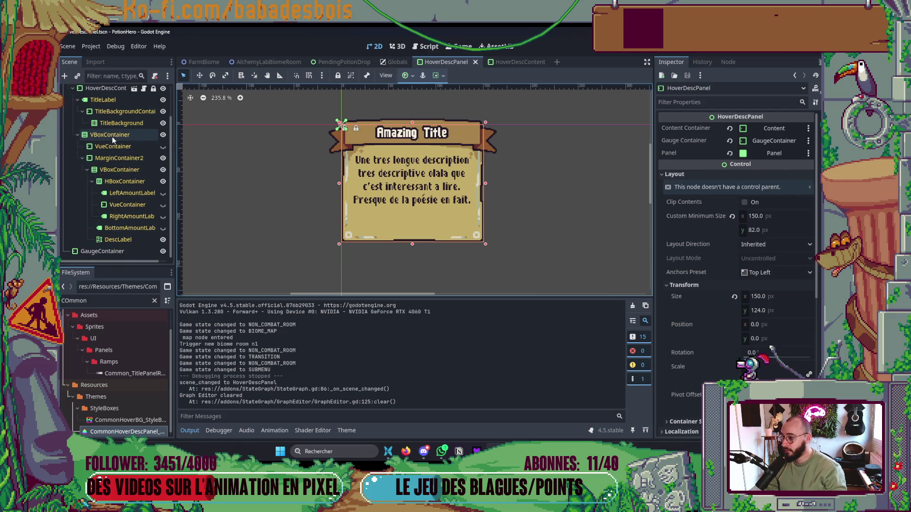
click(112, 137)
click(407, 80)
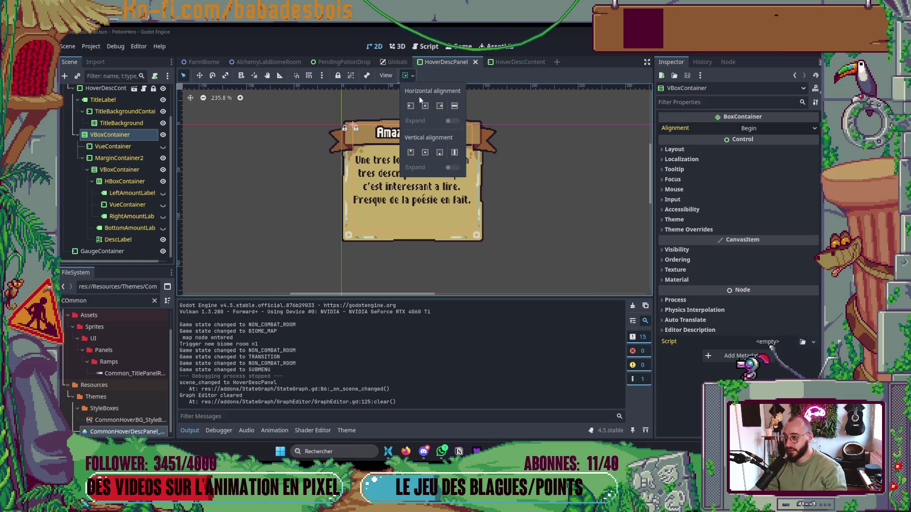
click(439, 153)
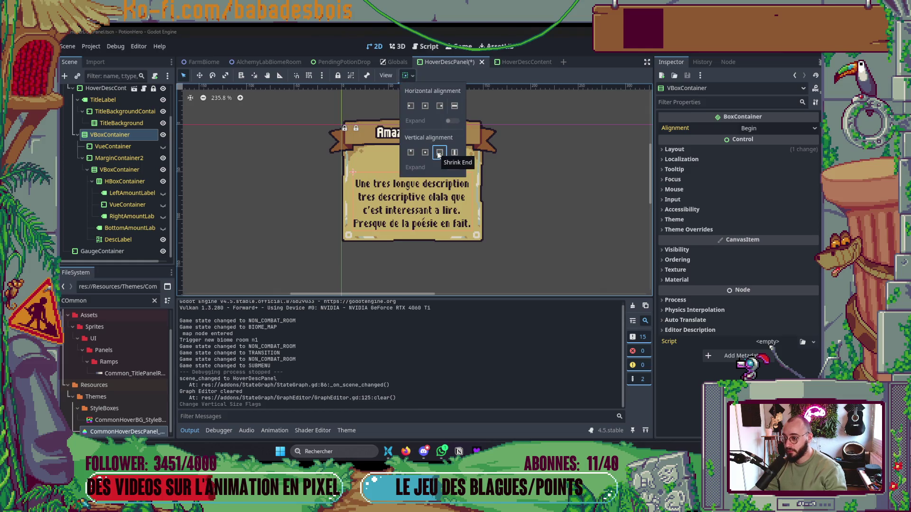
click(425, 153)
key(Escape)
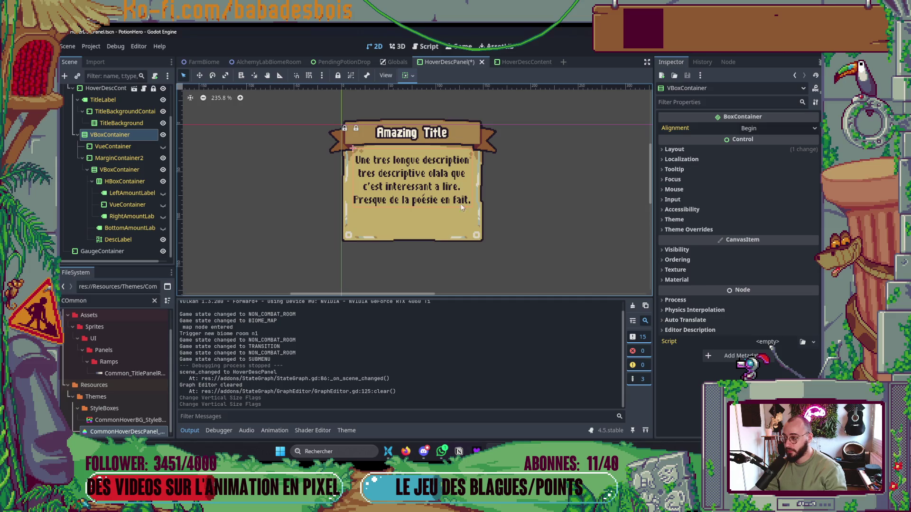
key(ctrl+s)
- Adjust the instance's VBoxContainer vertical fill and alignment, save, and open HoverDescContent
scroll(118, 165, up, 2)
click(101, 129)
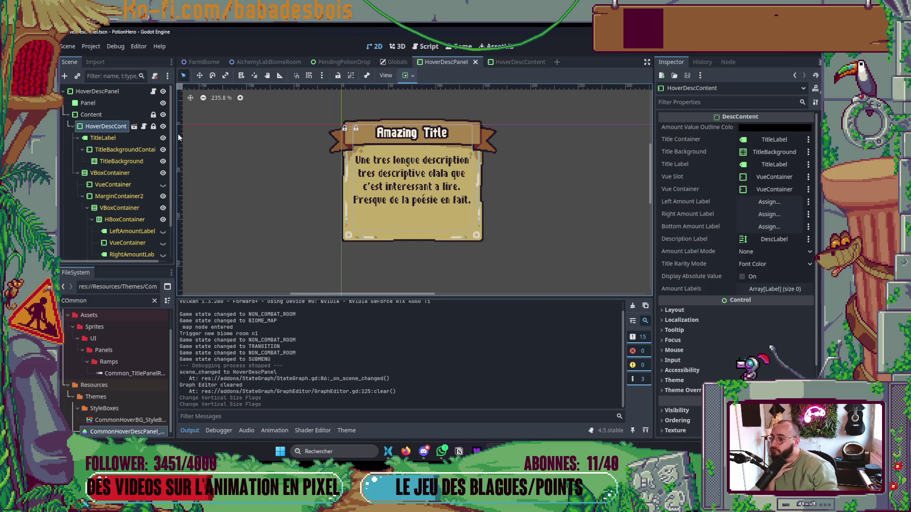
click(105, 140)
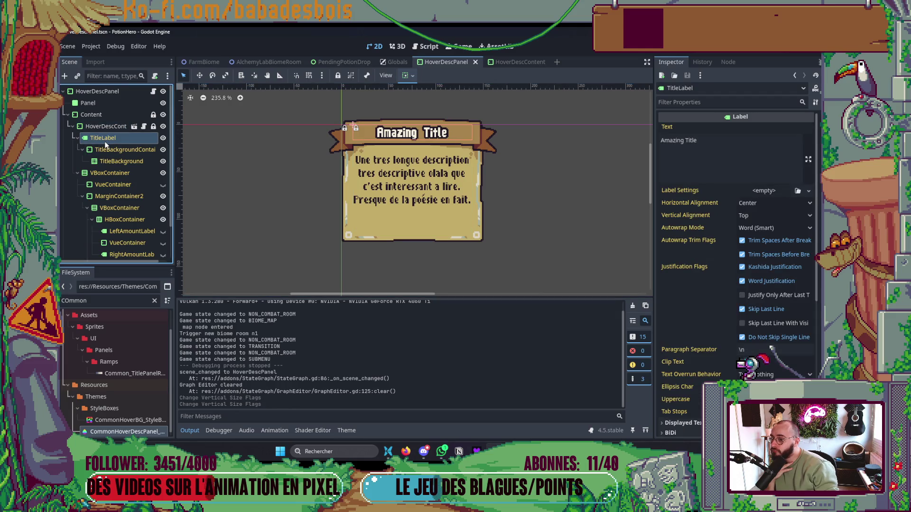
click(101, 173)
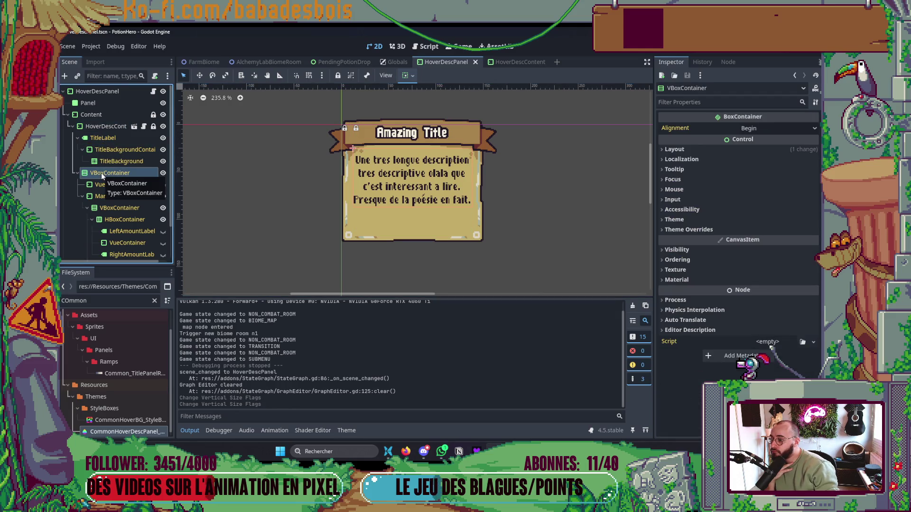
click(413, 77)
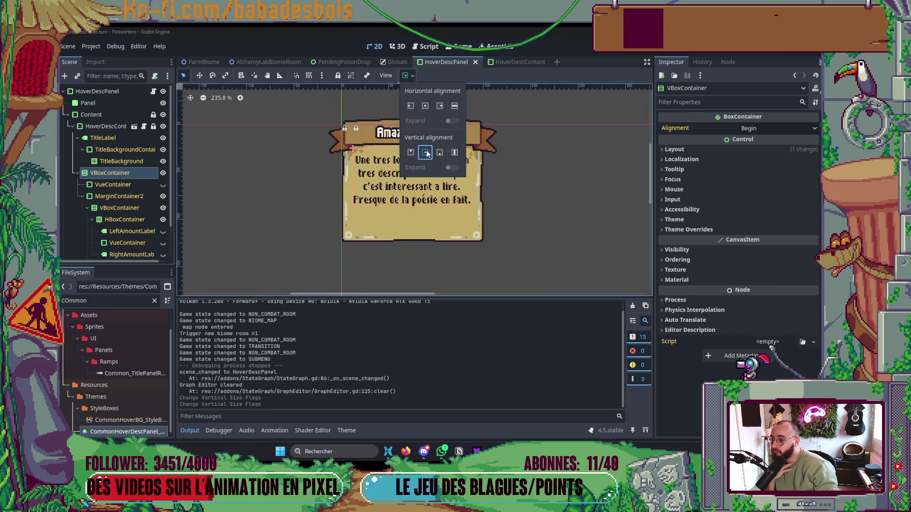
click(440, 153)
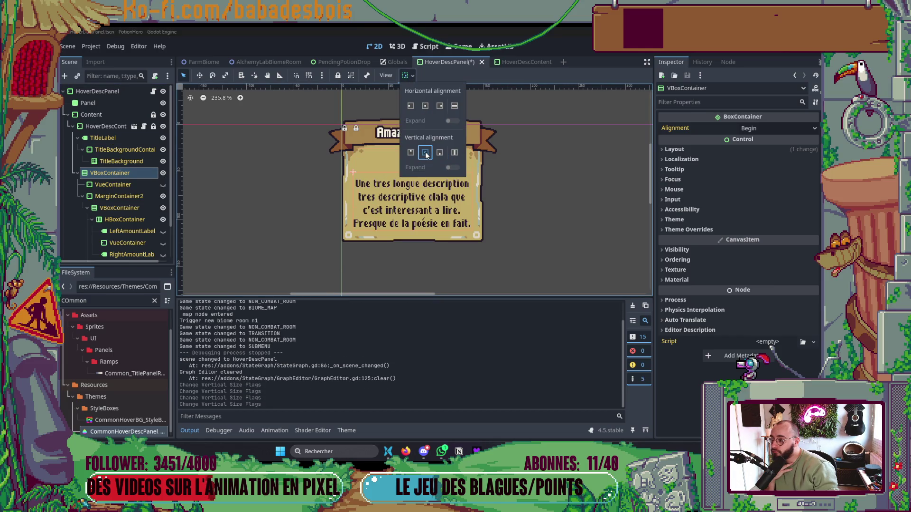
click(454, 153)
click(455, 152)
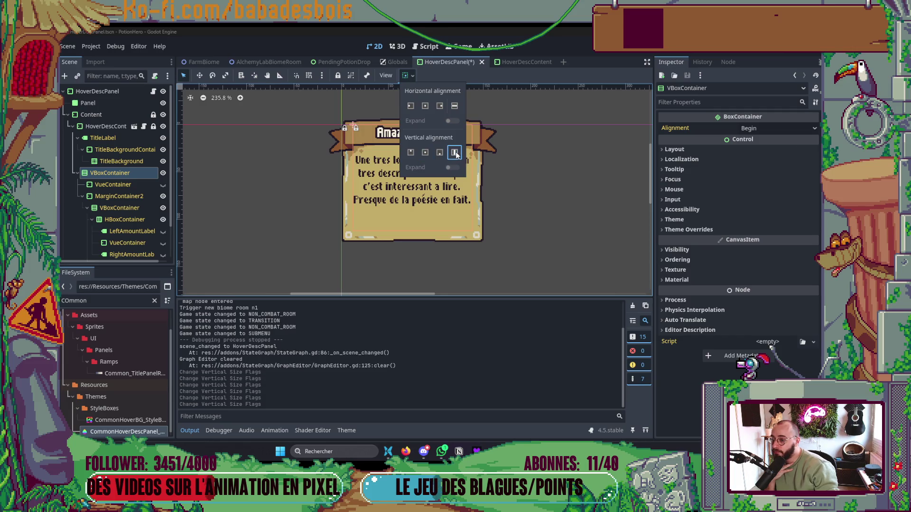
click(456, 155)
click(439, 153)
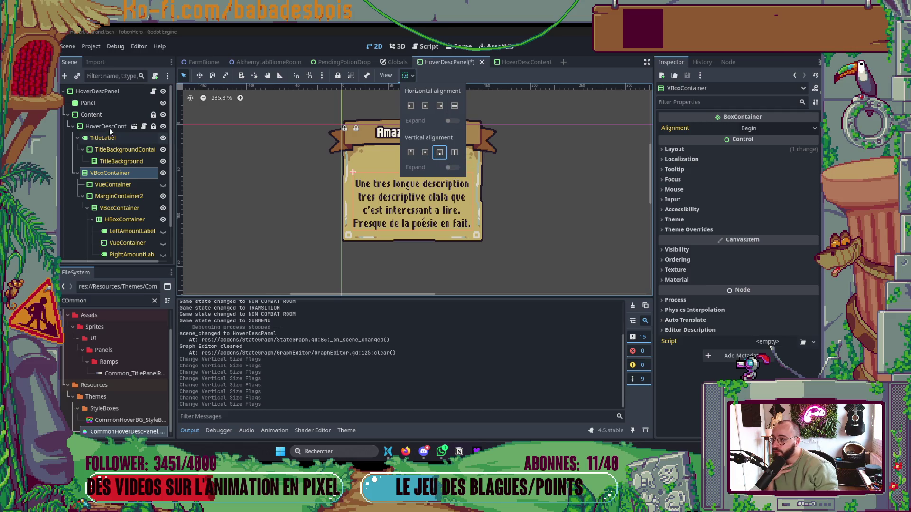
click(424, 153)
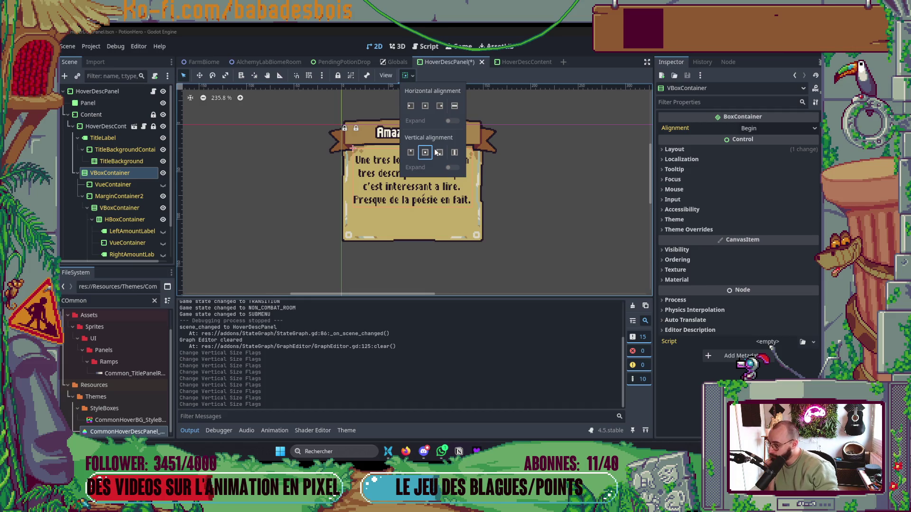
click(566, 172)
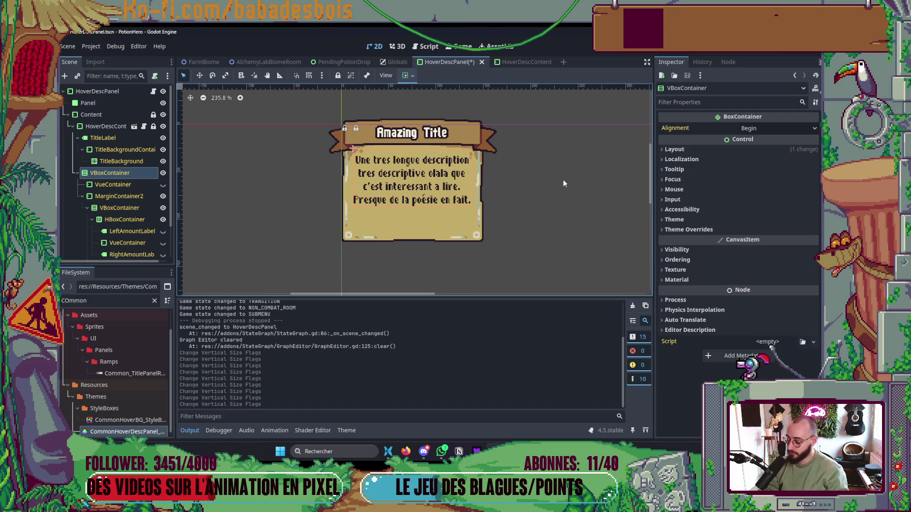
key(ctrl+s)
click(519, 63)
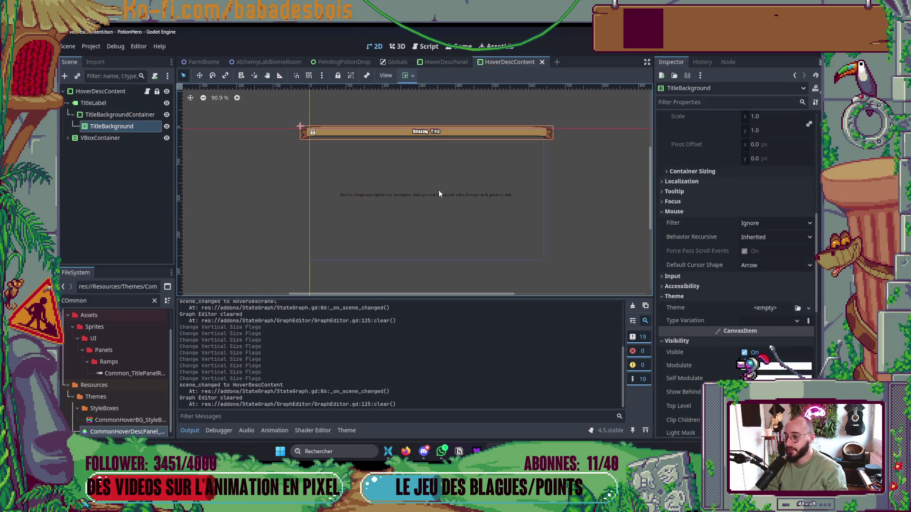
- Add a MarginContainer child to HoverDescContent and move the VBoxContainer inside it
click(101, 104)
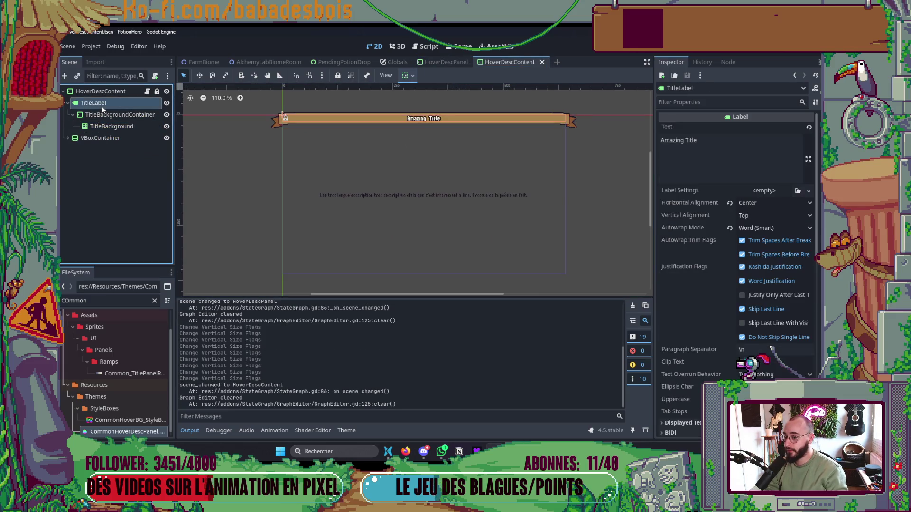
click(93, 137)
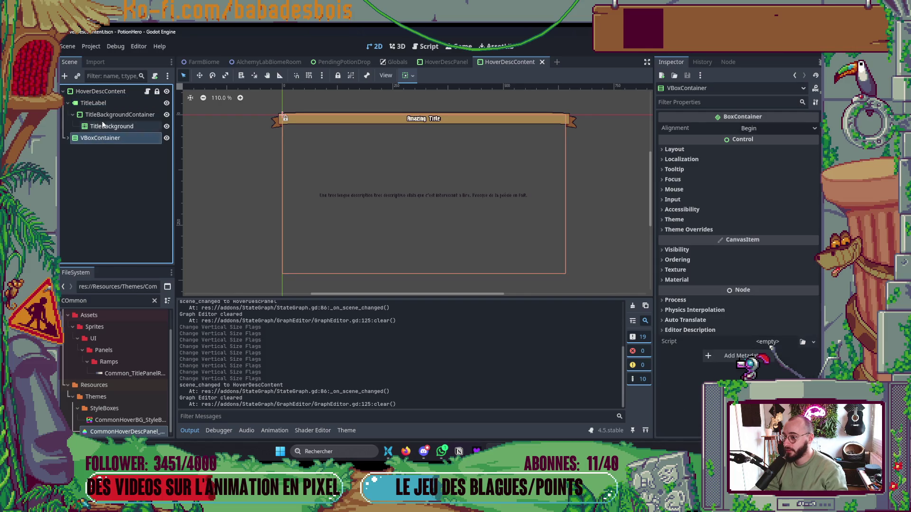
right_click(107, 92)
click(128, 118)
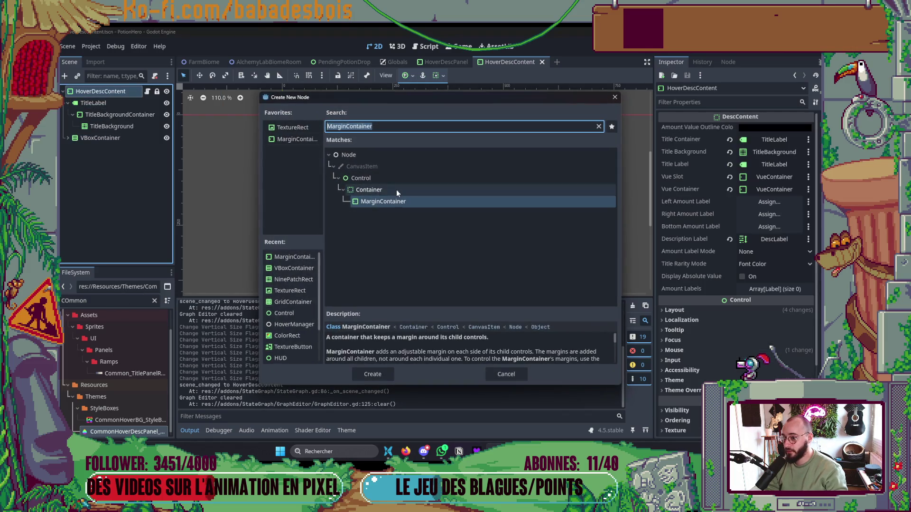
double_click(377, 201)
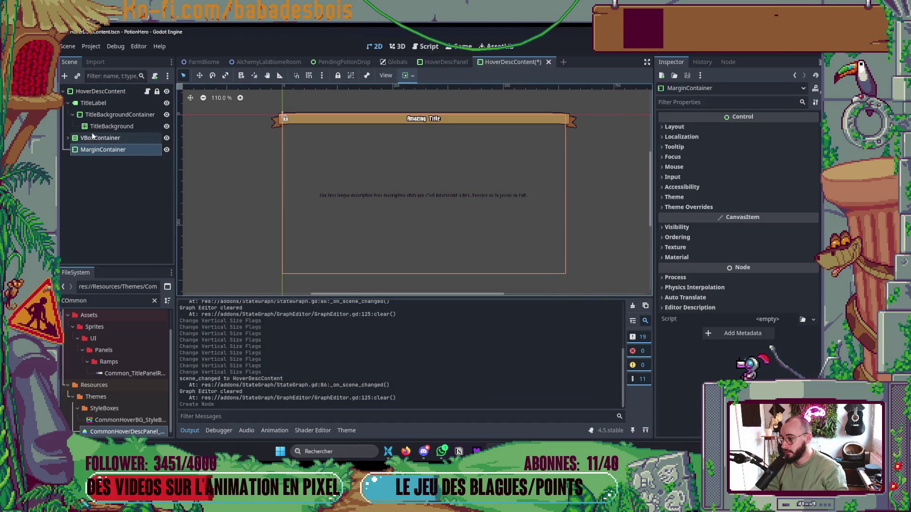
click(104, 137)
drag(109, 152, 108, 150)
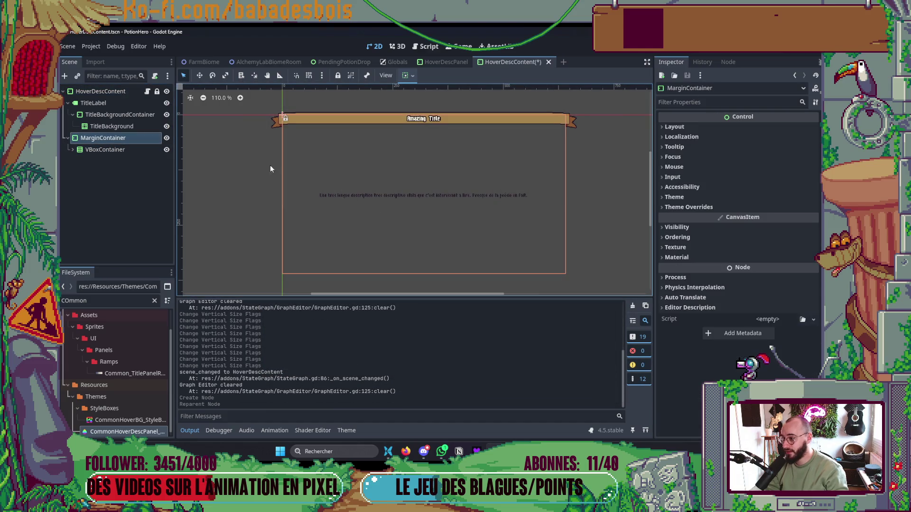
- Expand the MarginContainer's theme margin constant overrides and enter a first top margin value
click(699, 197)
click(700, 198)
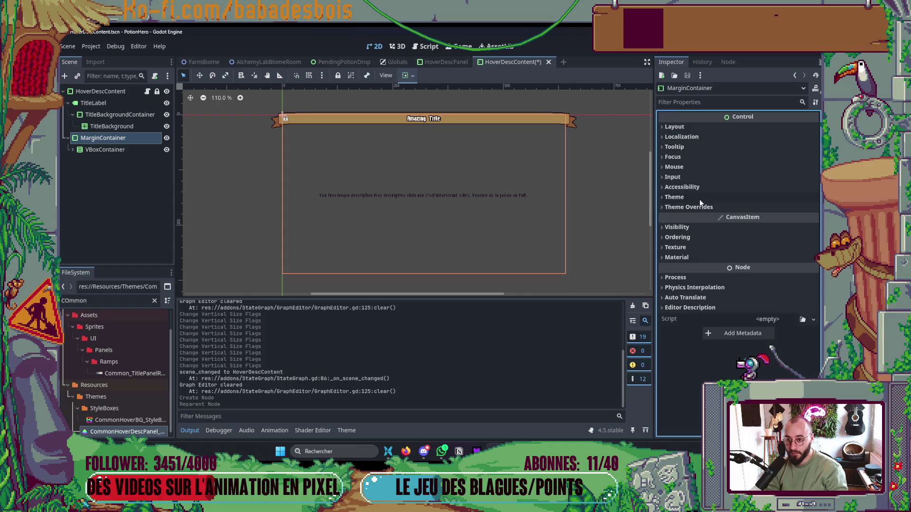
click(700, 207)
click(683, 218)
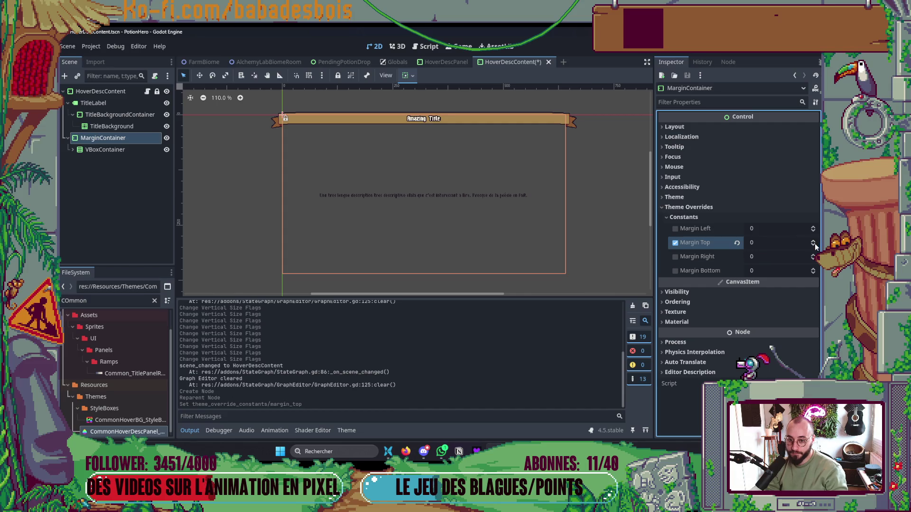
text(45)
key(Return)
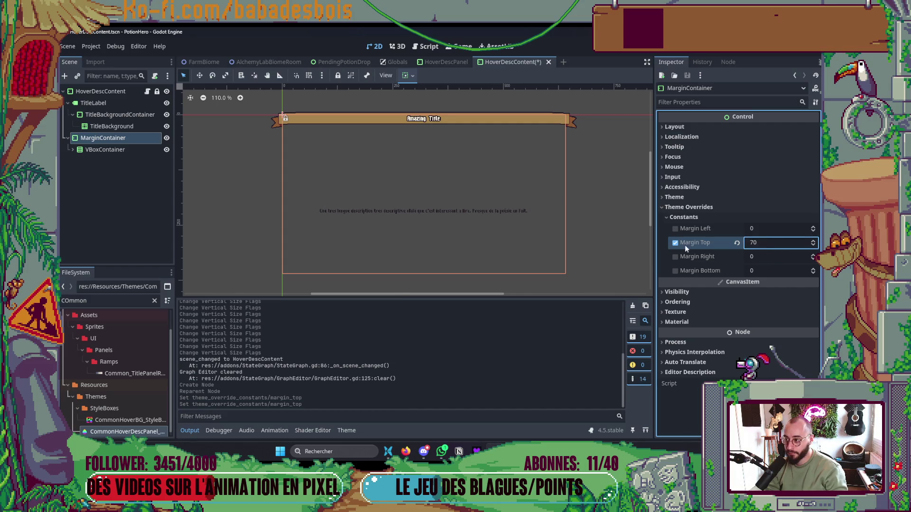
- Adjust the MarginContainer's Margin Top to 25 and launch the game with F5
click(136, 150)
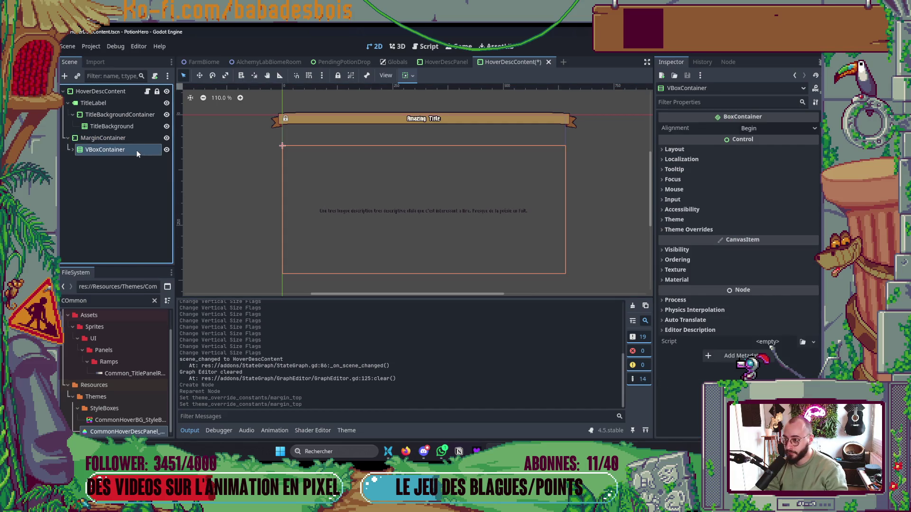
click(114, 138)
click(764, 243)
text(70)
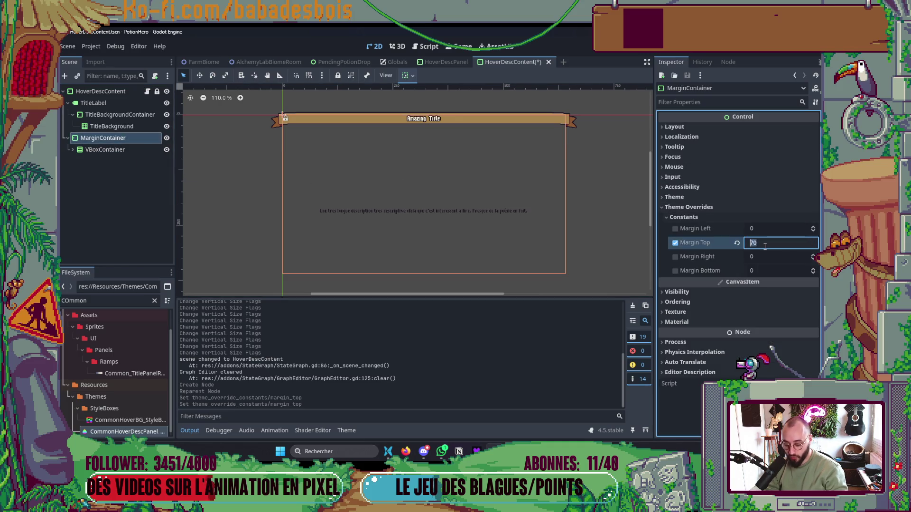
text(20)
key(Return)
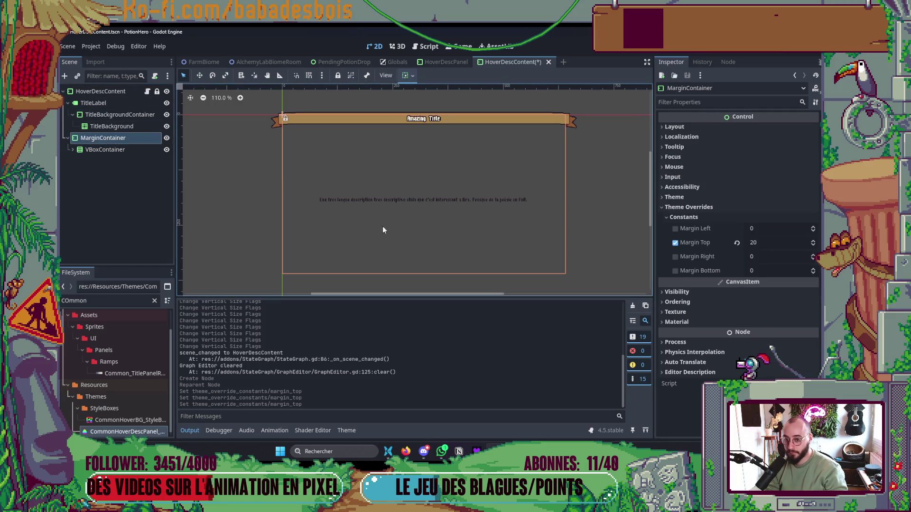
click(783, 245)
text(25)
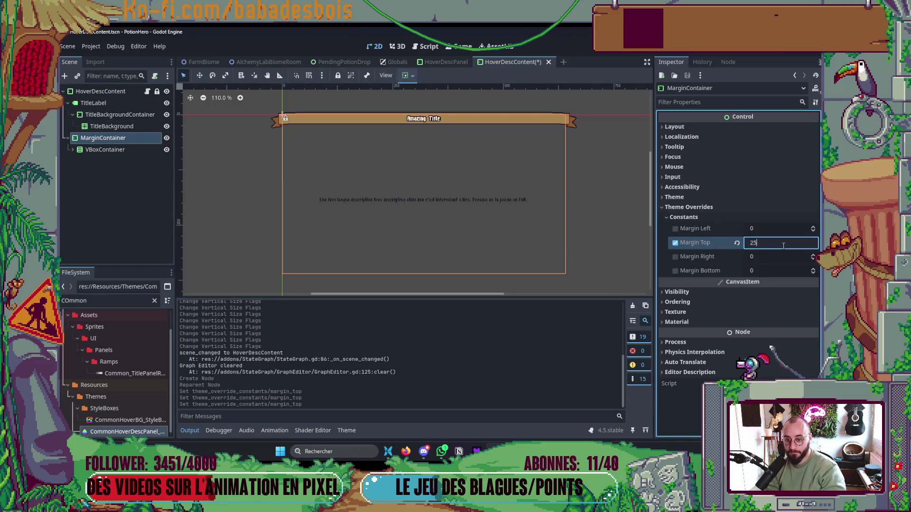
key(Return)
key(F5)
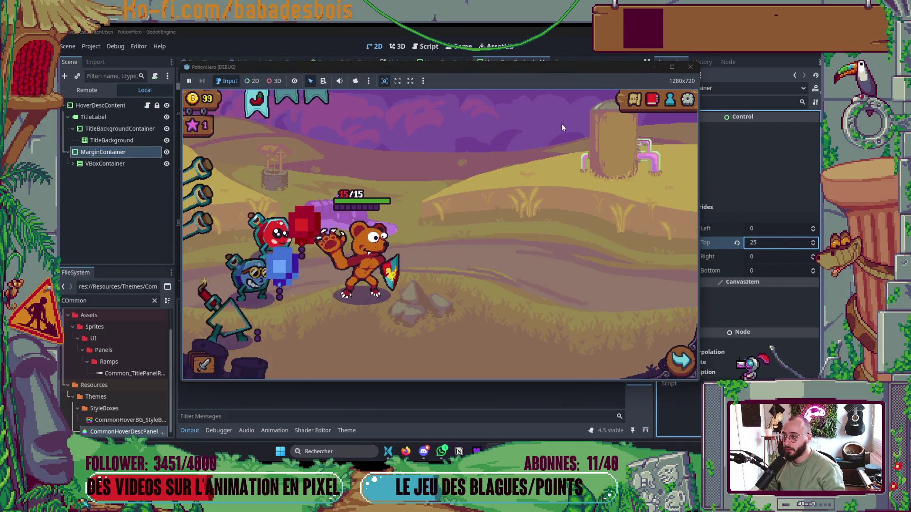
- Travel to the first map location, open the farm shop, check item tooltips like 'Flacon turbo 1', then stop the game
click(634, 99)
click(269, 269)
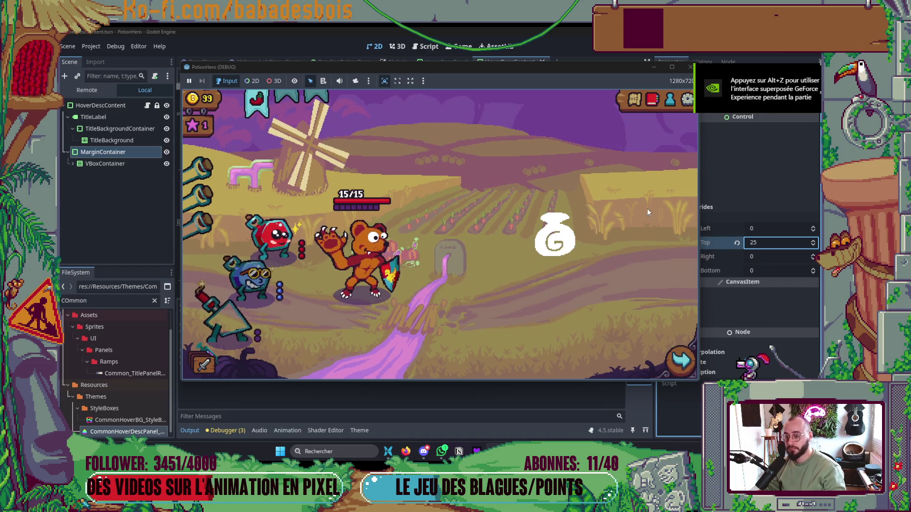
click(555, 234)
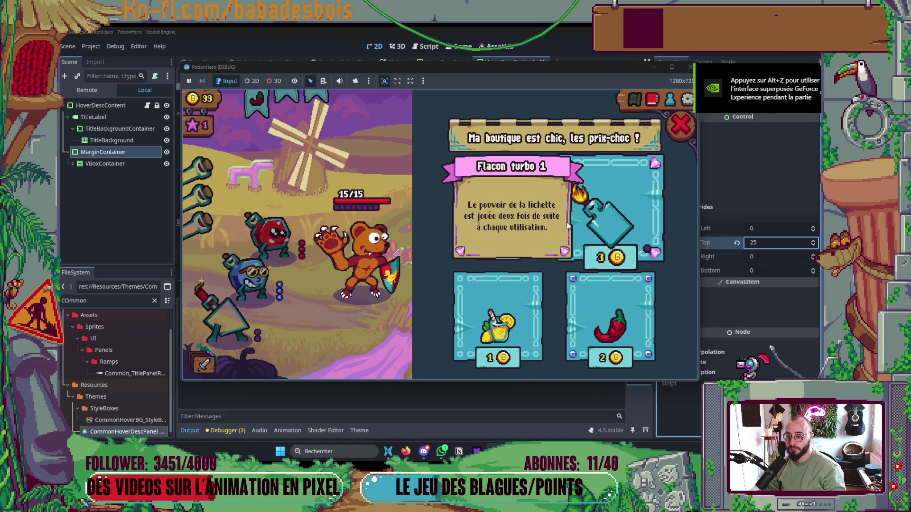
mouse_move(474, 307)
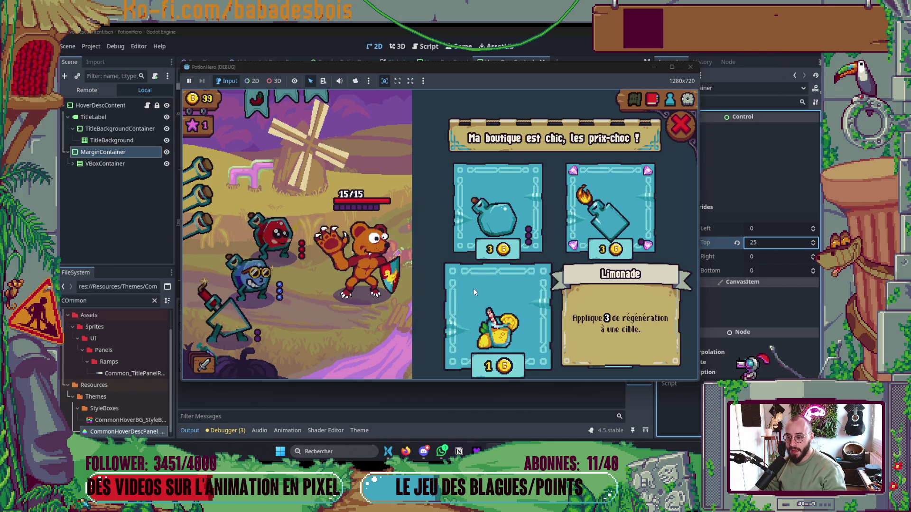
click(690, 67)
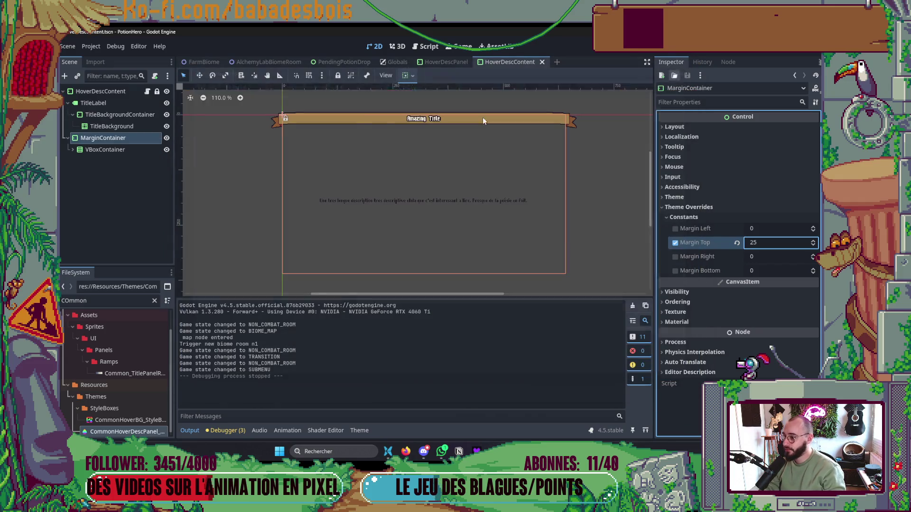
- Set the MarginContainer's mouse filter to Ignore and save the HoverDescContent scene
click(674, 166)
click(764, 178)
click(766, 220)
key(ctrl+s)
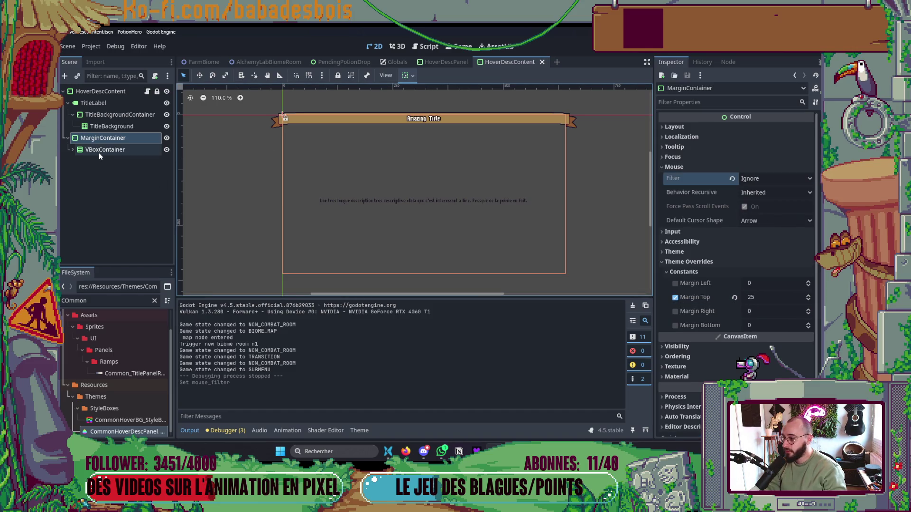
- Set the VBoxContainer's mouse filter to Ignore as well, then run the game again
click(98, 151)
click(674, 189)
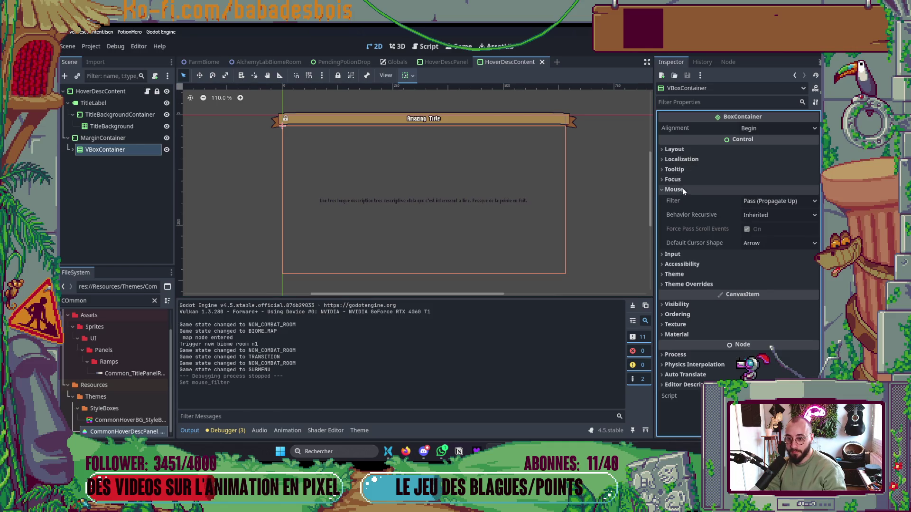
click(768, 201)
click(766, 242)
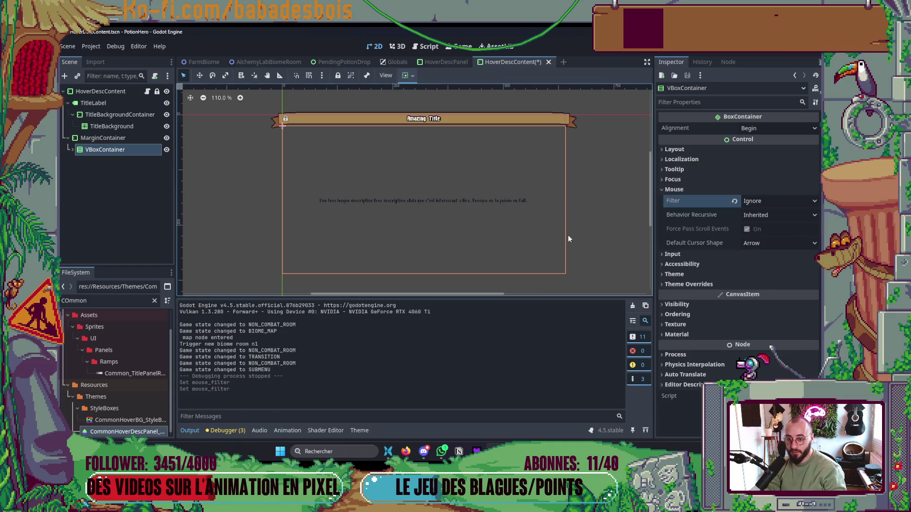
click(73, 150)
click(94, 161)
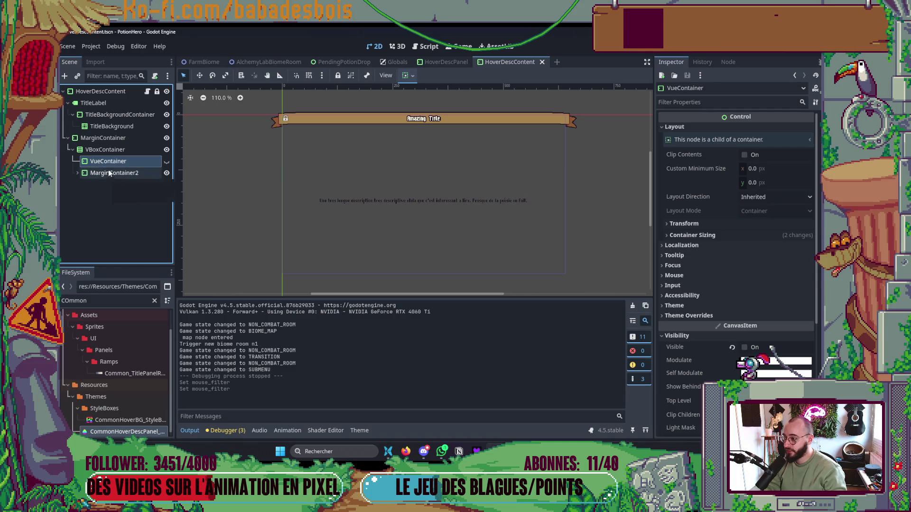
key(F5)
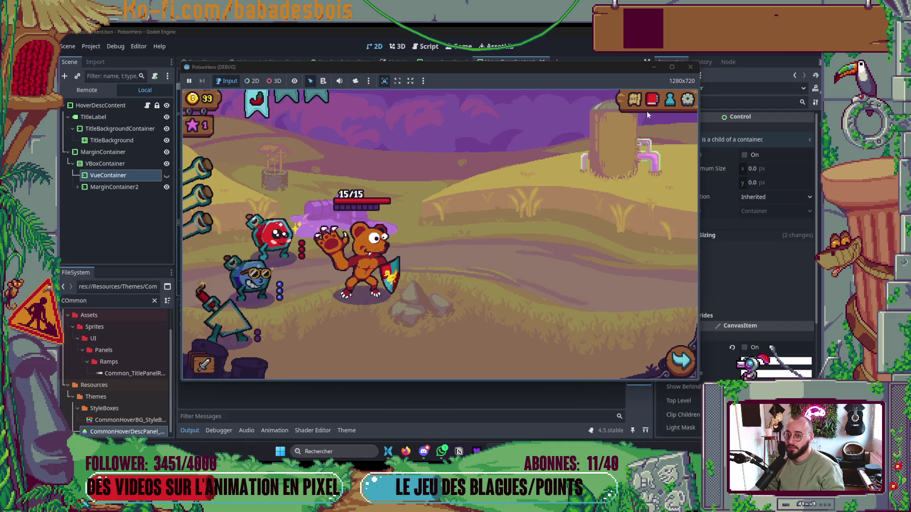
- Travel to the first map node, check tooltips like 'Flacon à paille 2' and 'Piment ultra piquant', then stop the game
click(633, 102)
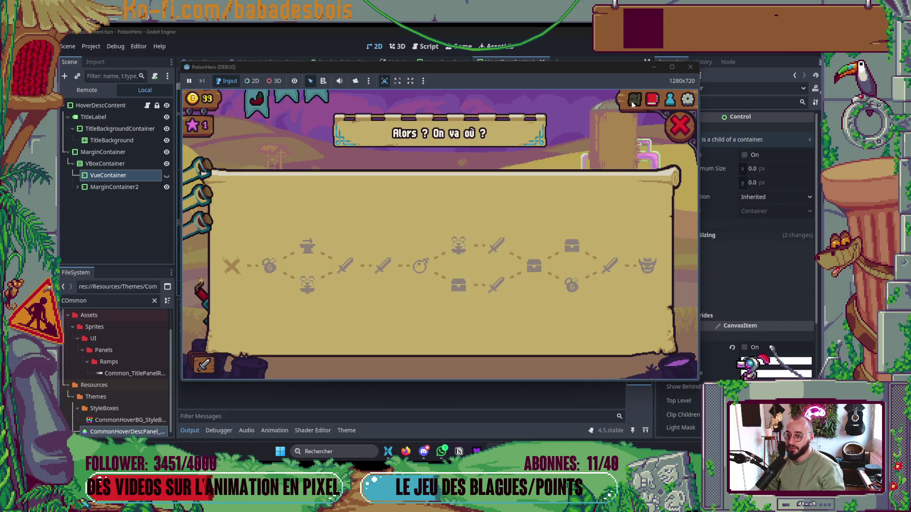
click(271, 266)
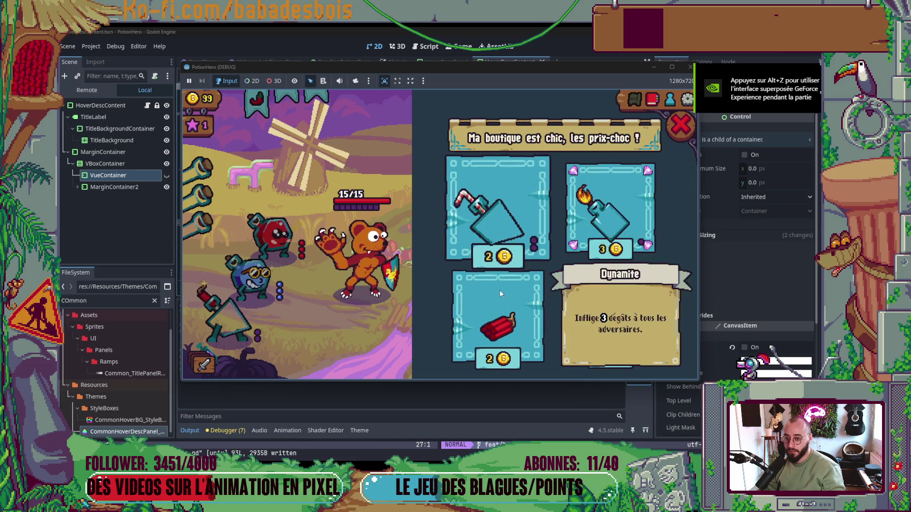
mouse_move(618, 220)
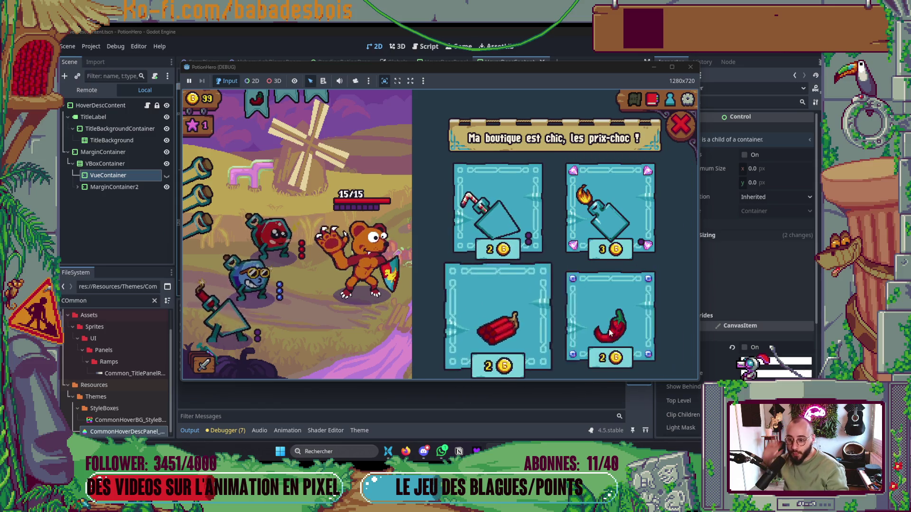
click(691, 68)
key(alt+Tab)
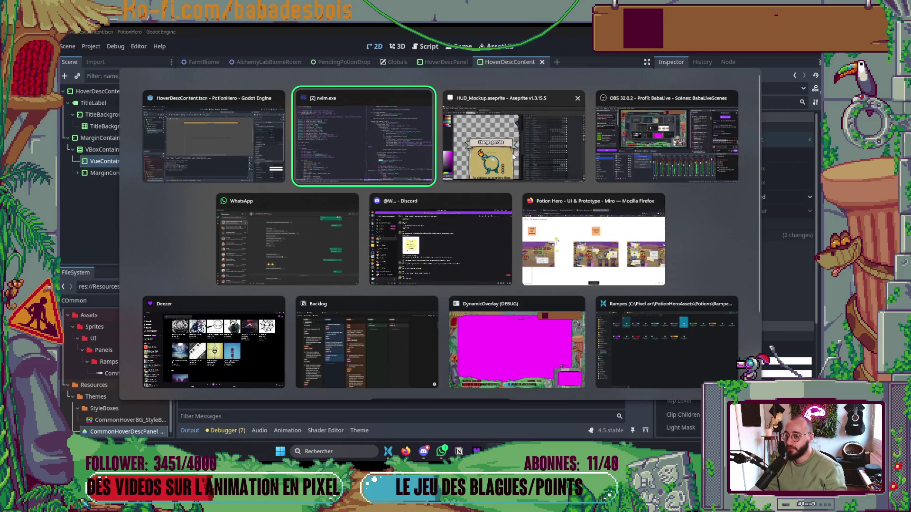
scroll(425, 205, down, 2)
scroll(425, 206, up, 1)
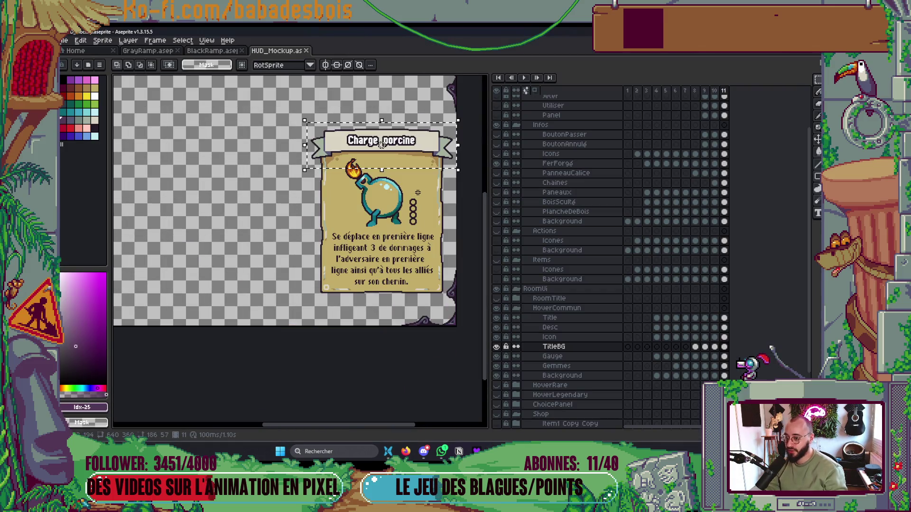
key(alt+Tab)
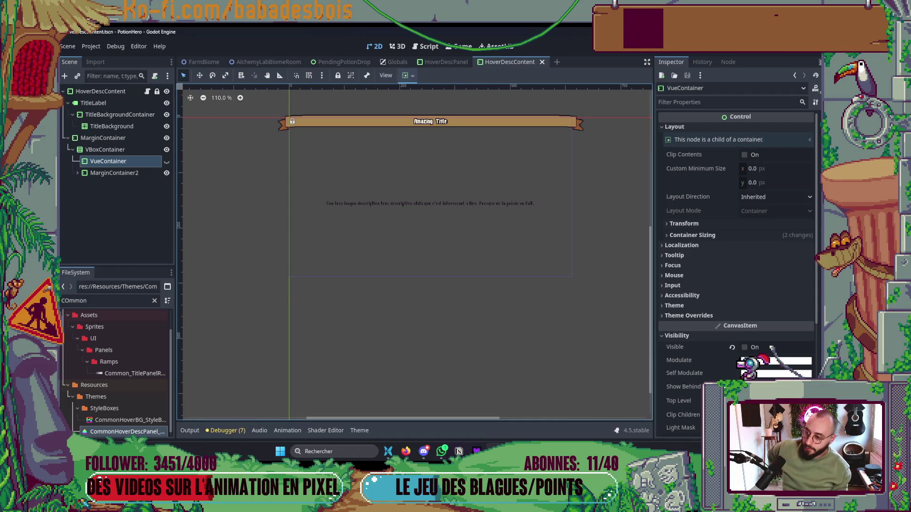
- Check the MarginContainer, toggle the TitleBackgroundContainer visibility off and on, and save the scene
click(152, 140)
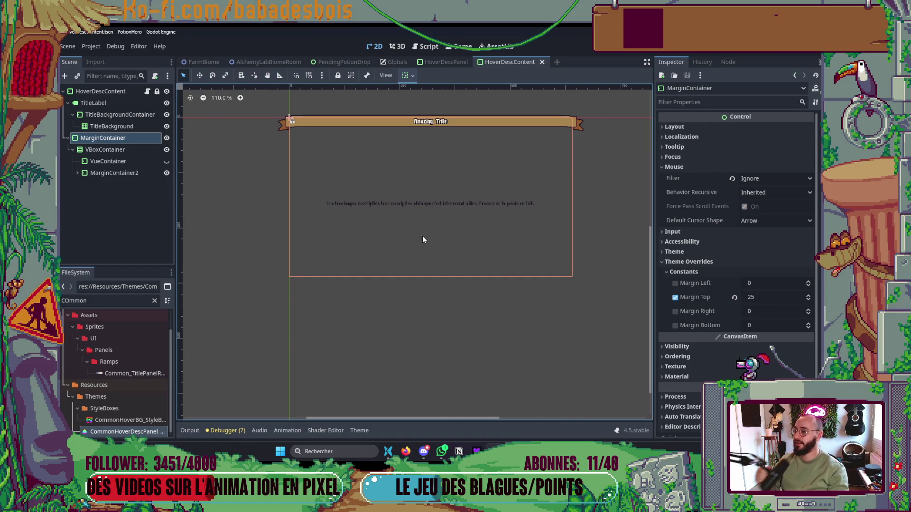
click(166, 117)
click(166, 118)
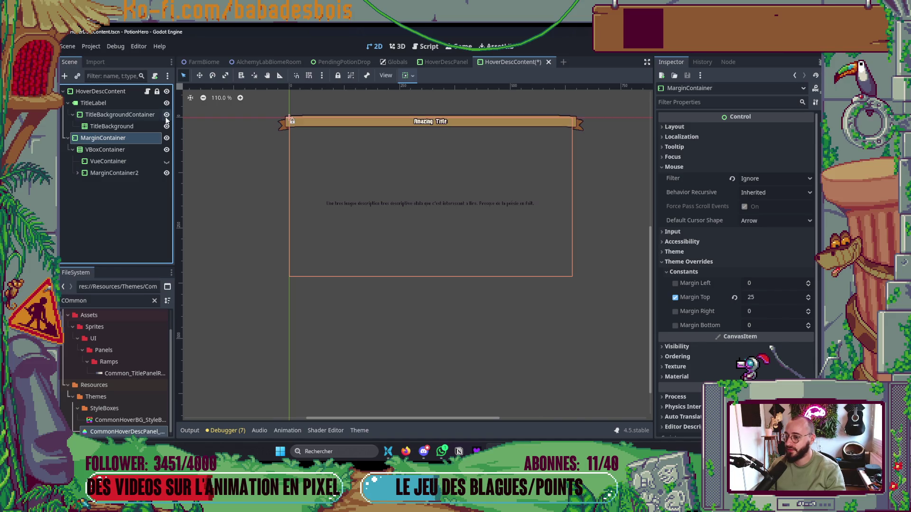
click(166, 117)
click(166, 118)
key(ctrl+s)
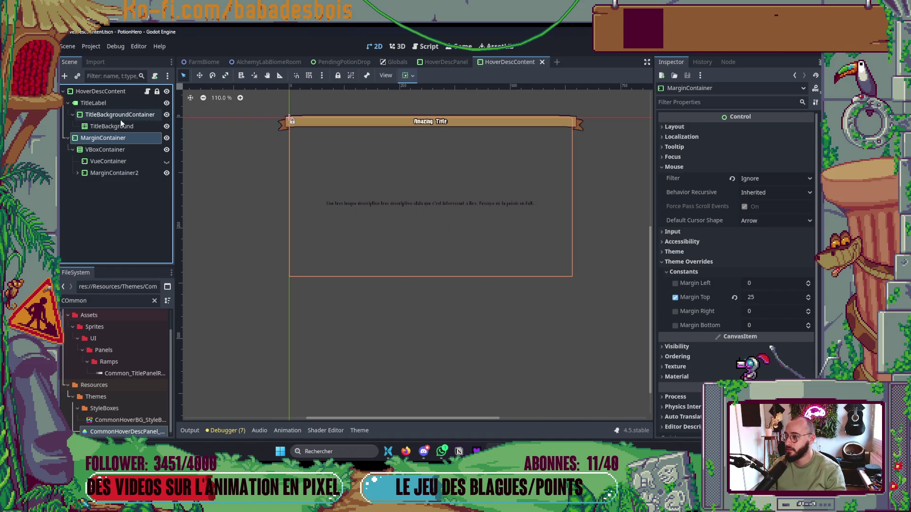
- Add a VBoxContainer child to HoverDescContent, move it to the top, and select TitleLabel through the content
click(108, 104)
click(117, 93)
right_click(117, 93)
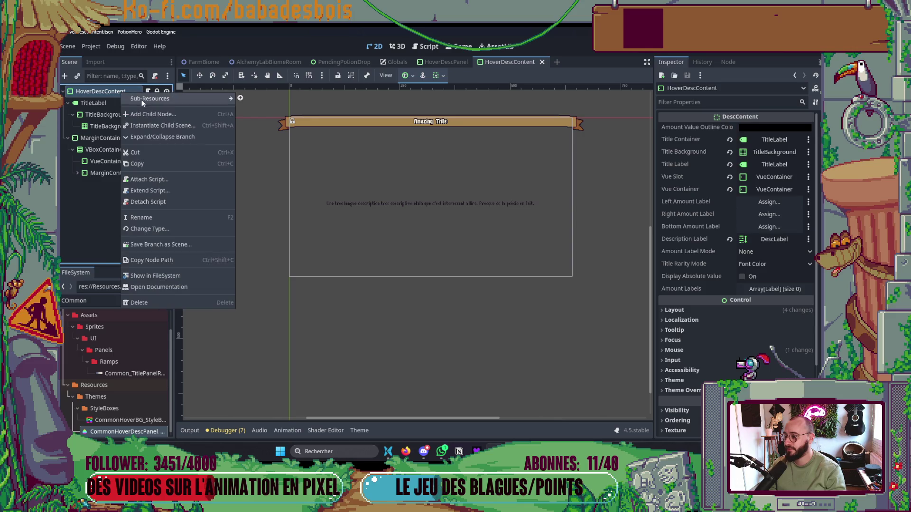
click(174, 142)
double_click(278, 268)
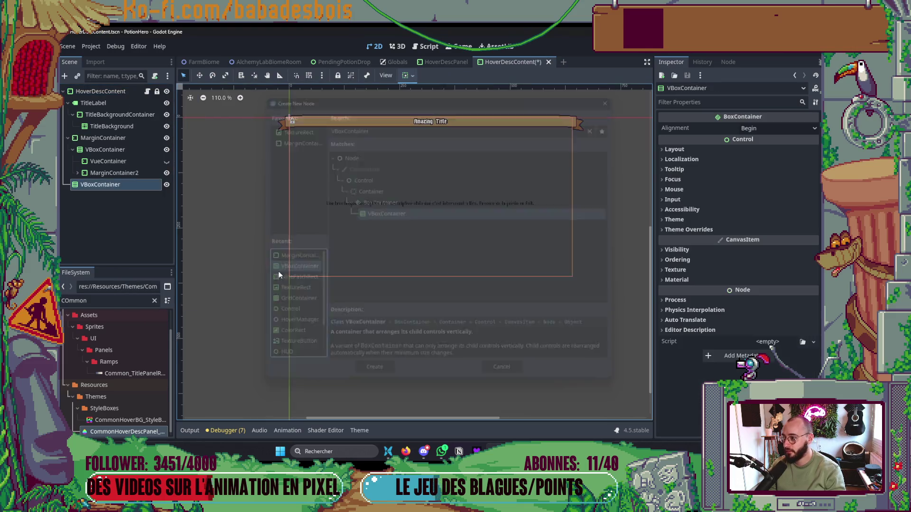
mouse_move(100, 184)
mouse_down()
mouse_move(100, 103)
mouse_move(105, 156)
mouse_up()
click(99, 113)
shift+click(95, 184)
- Reparent TitleLabel and the content under the new VBoxContainer and delete the old MarginContainer
click(104, 151)
click(108, 183)
shift+click(110, 161)
click(105, 149)
key(Delete)
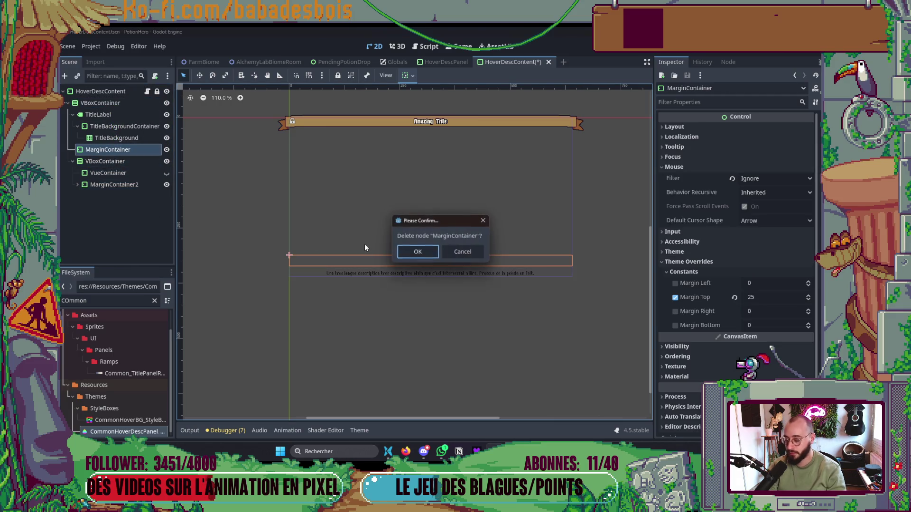
click(418, 256)
- Set the inner VBoxContainer's vertical sizing to Fill with Expand and save the scene
click(102, 149)
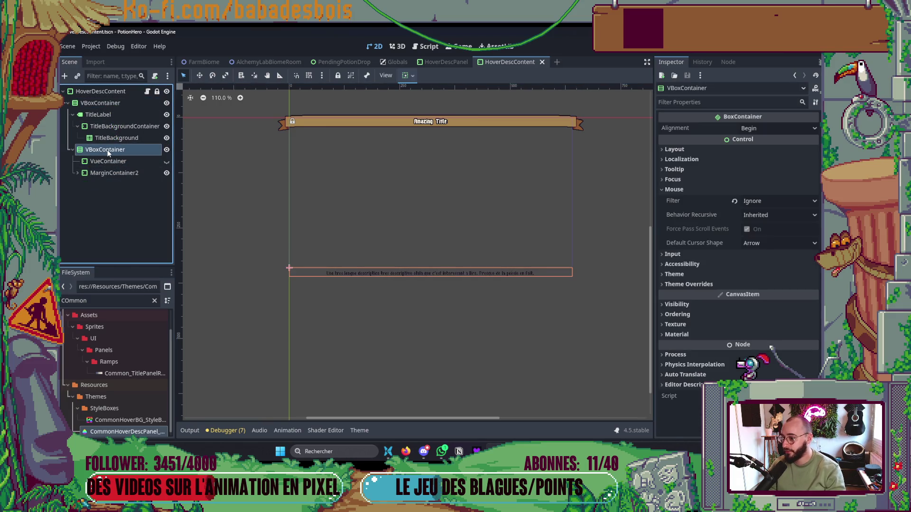
click(408, 75)
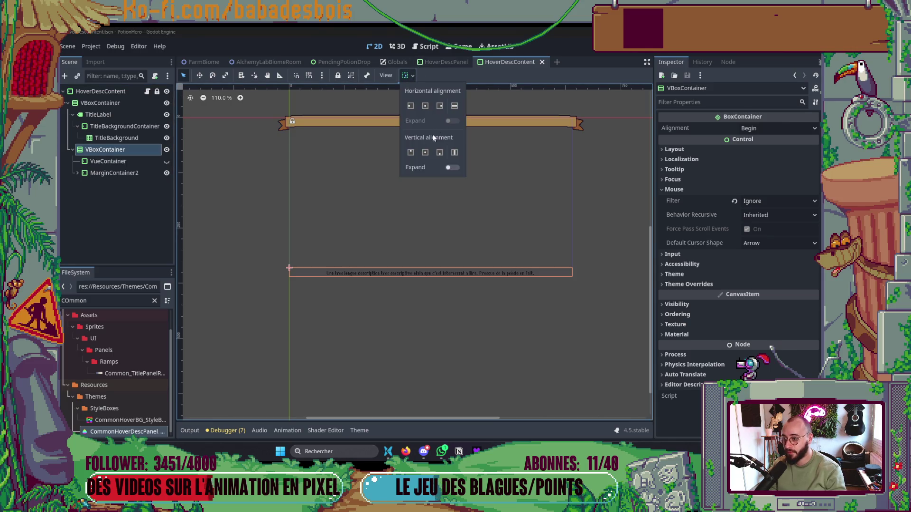
click(454, 154)
click(452, 167)
click(448, 212)
key(ctrl+s)
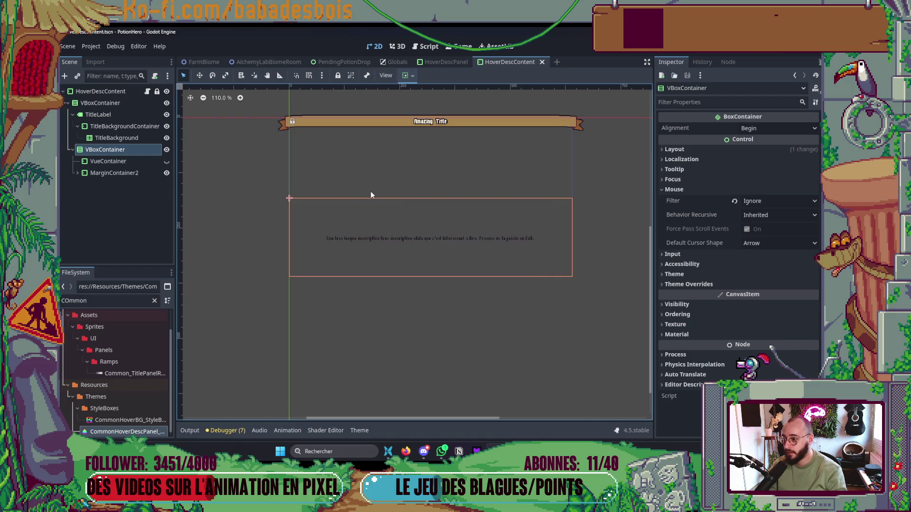
- Review TitleLabel's settings and the inner VBoxContainer's container sizing options
click(116, 103)
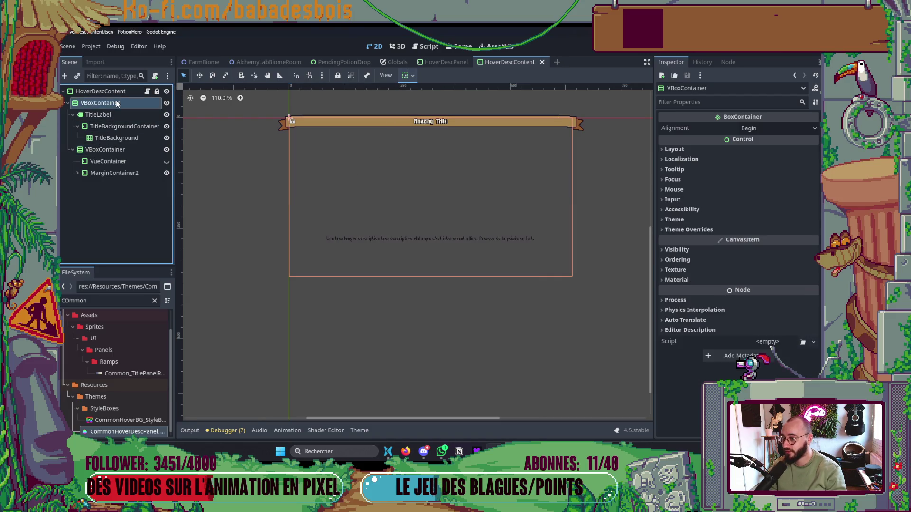
click(102, 117)
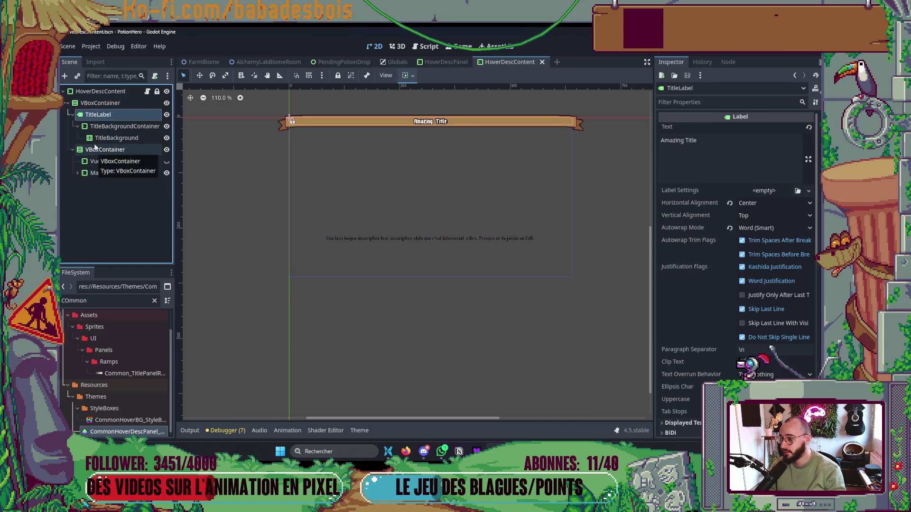
click(105, 113)
click(343, 117)
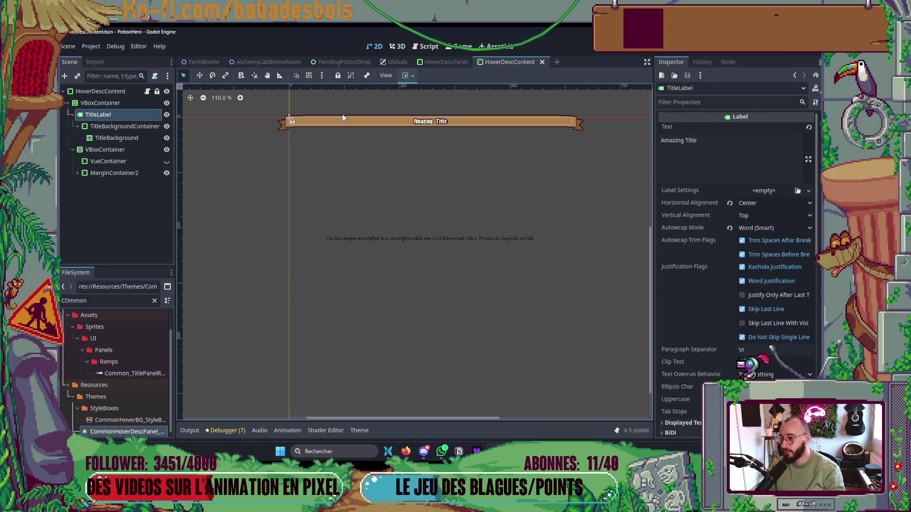
click(94, 154)
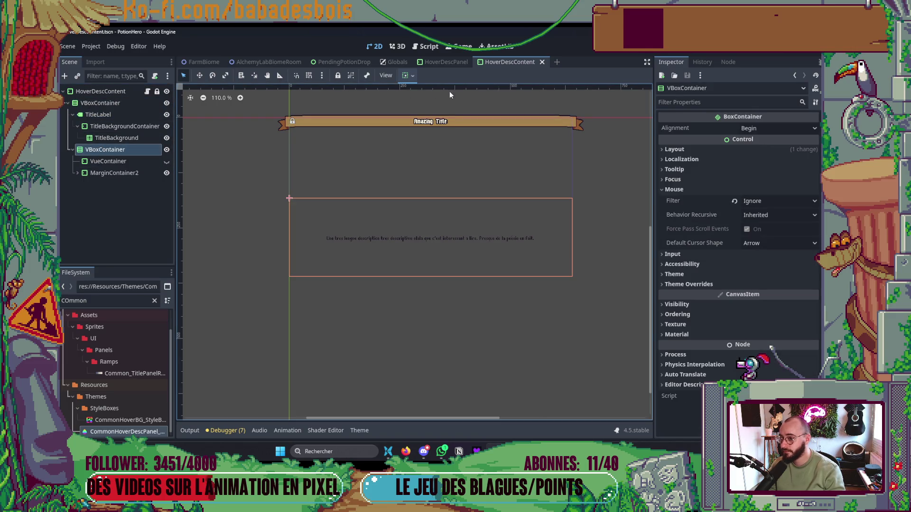
click(412, 76)
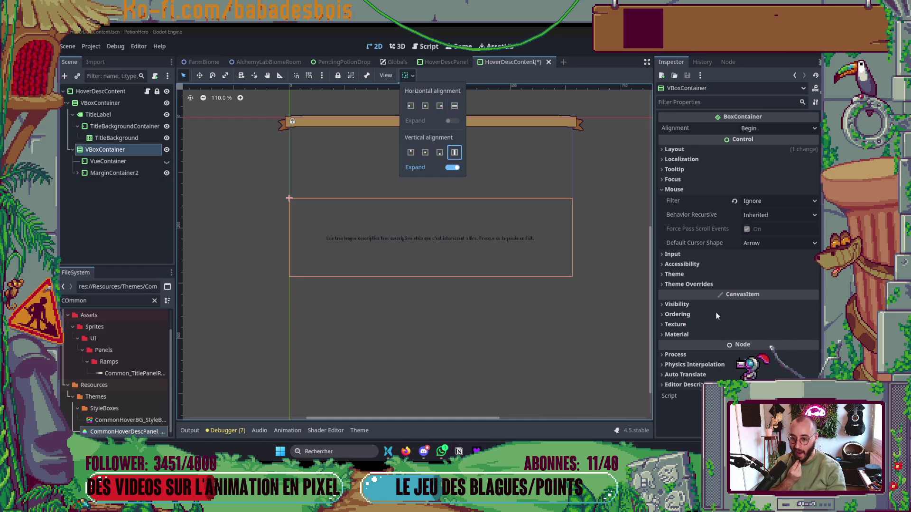
click(696, 277)
- Browse the inner VBoxContainer's theme, mouse, layout and container sizing sections, then clear the selection
click(695, 275)
click(701, 274)
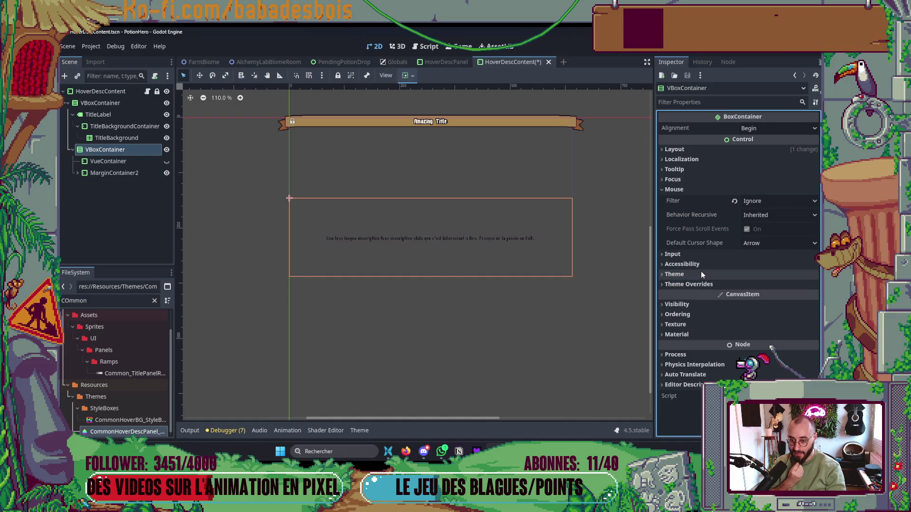
click(694, 284)
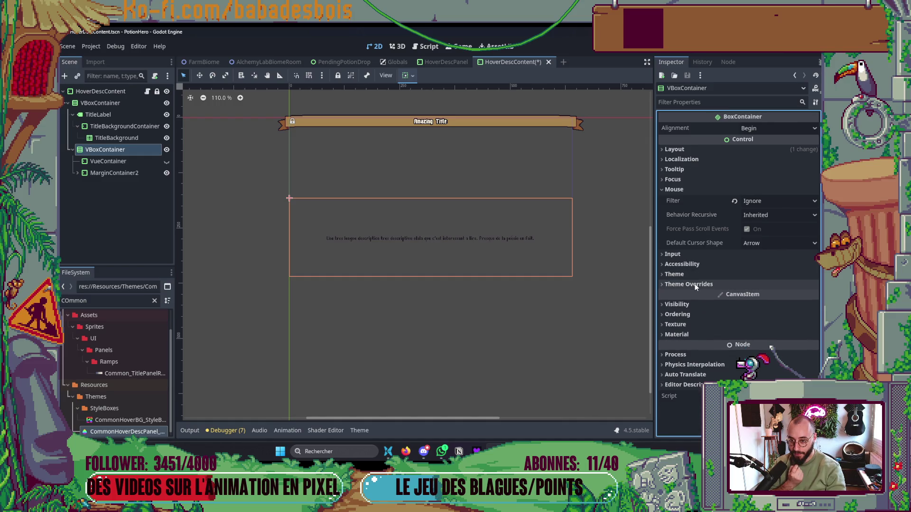
click(694, 284)
click(683, 191)
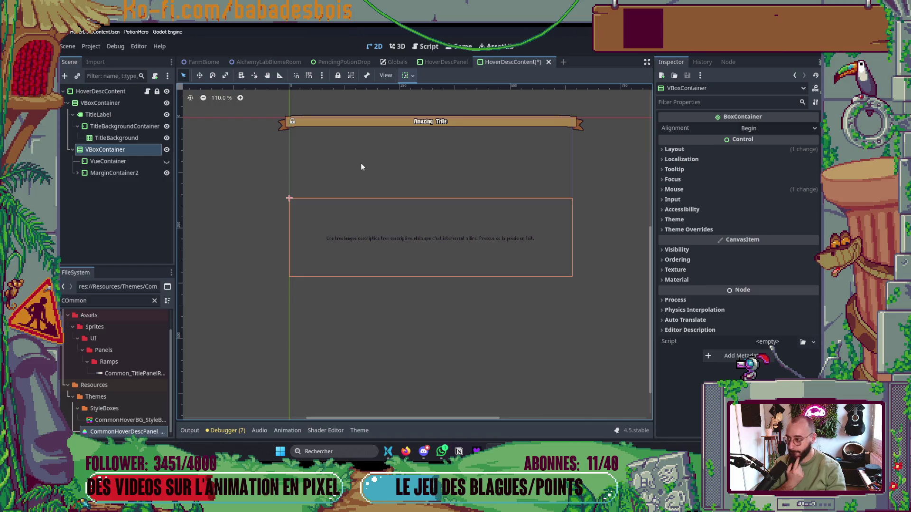
click(697, 151)
click(699, 259)
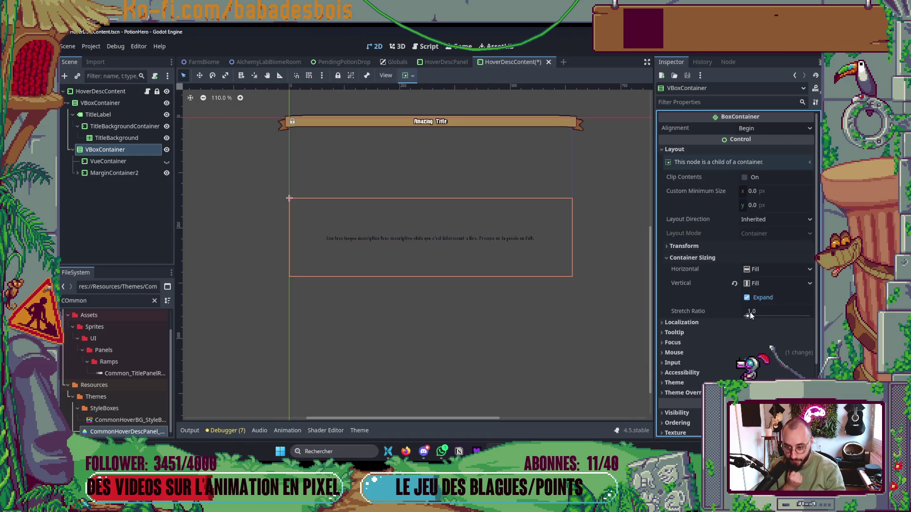
click(472, 312)
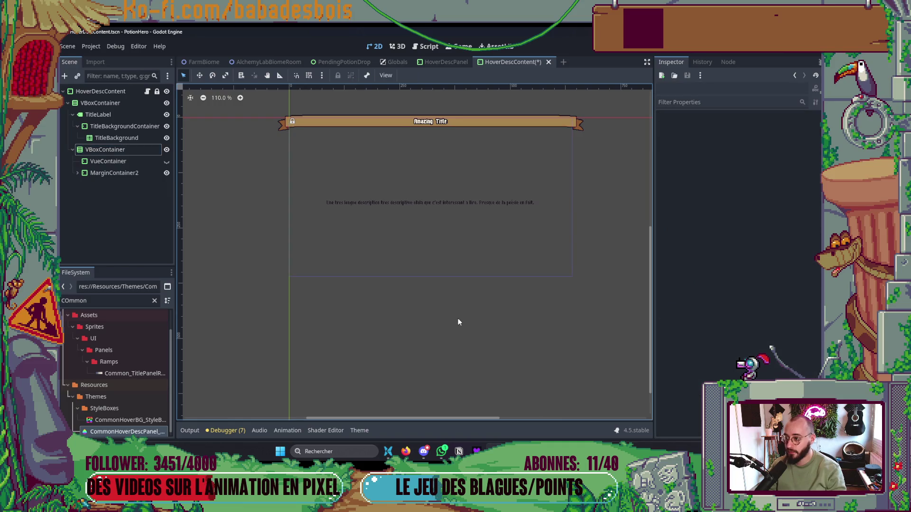
key(ctrl+s)
key(F6)
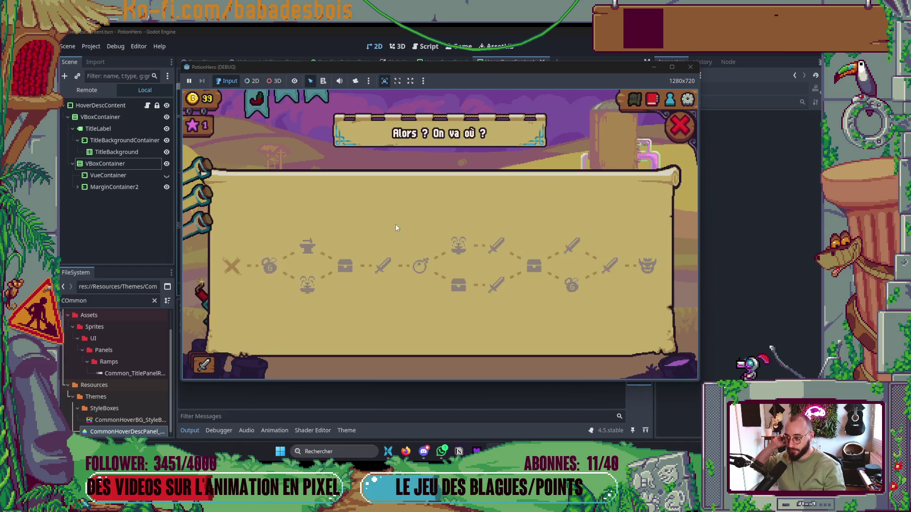
click(273, 269)
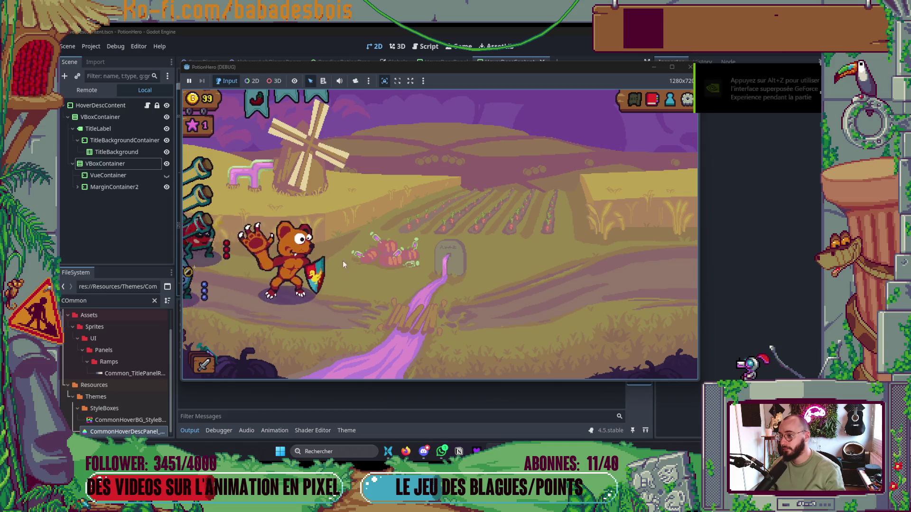
click(555, 237)
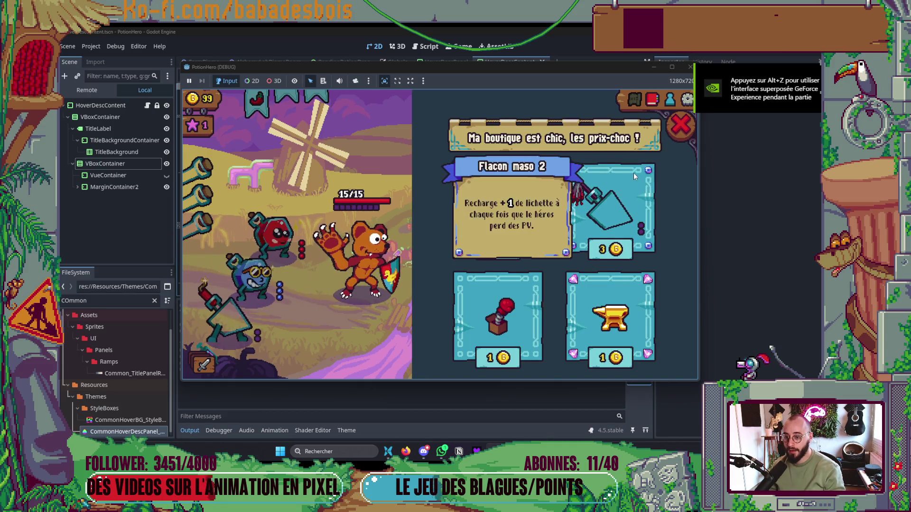
mouse_move(631, 176)
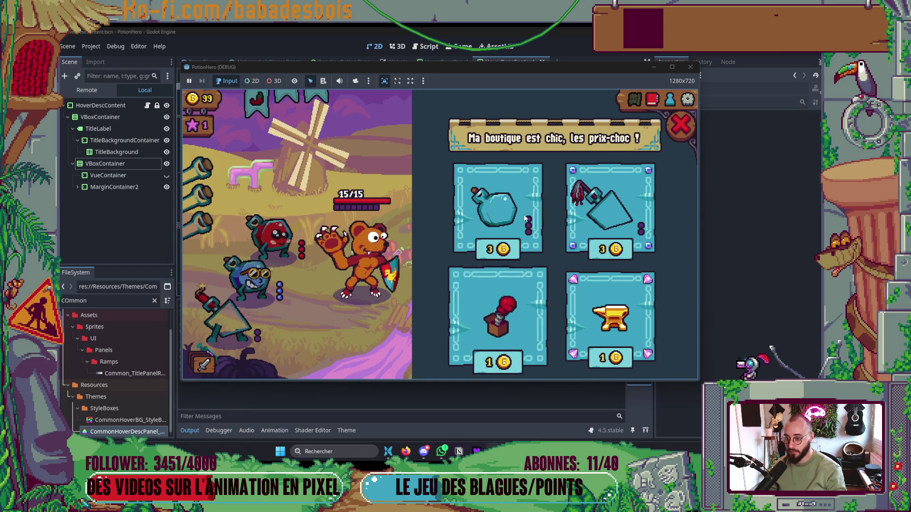
click(681, 125)
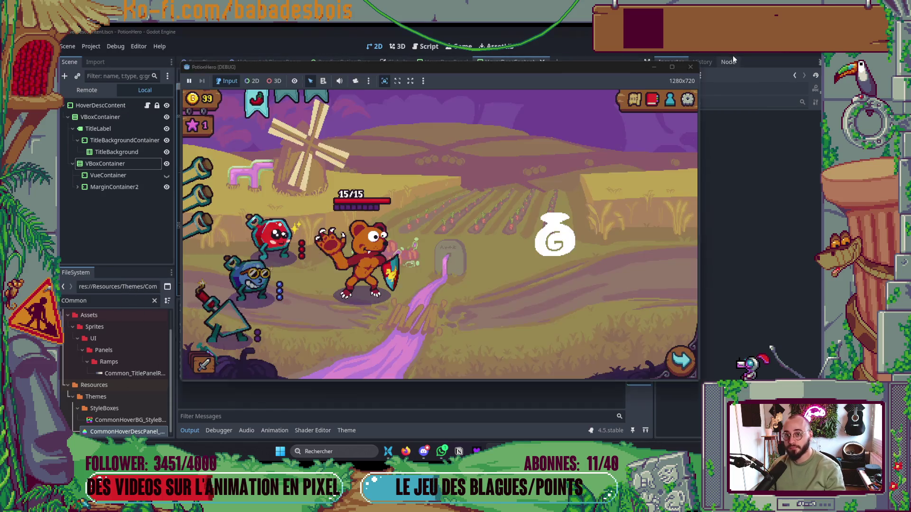
click(690, 67)
click(195, 427)
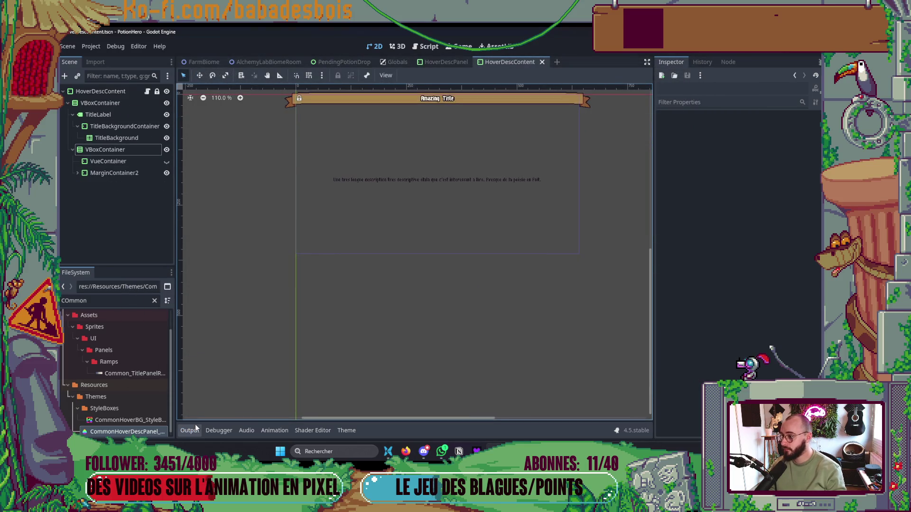
- Set the outer VBoxContainer's mouse filter to Ignore, then save and relaunch the game
click(116, 149)
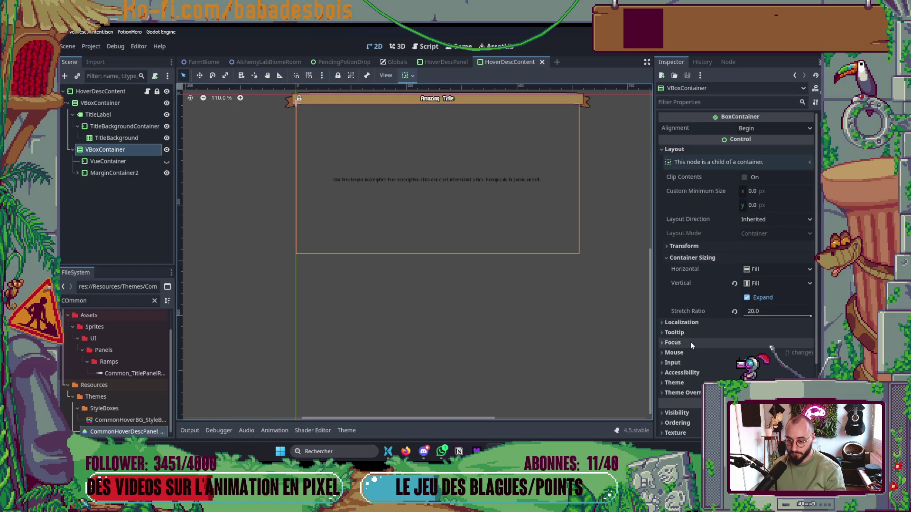
click(687, 353)
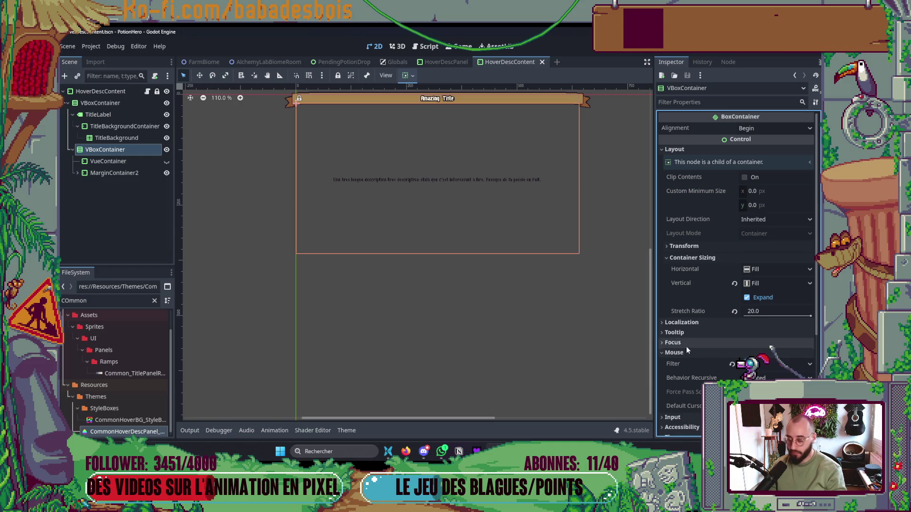
click(101, 105)
click(674, 189)
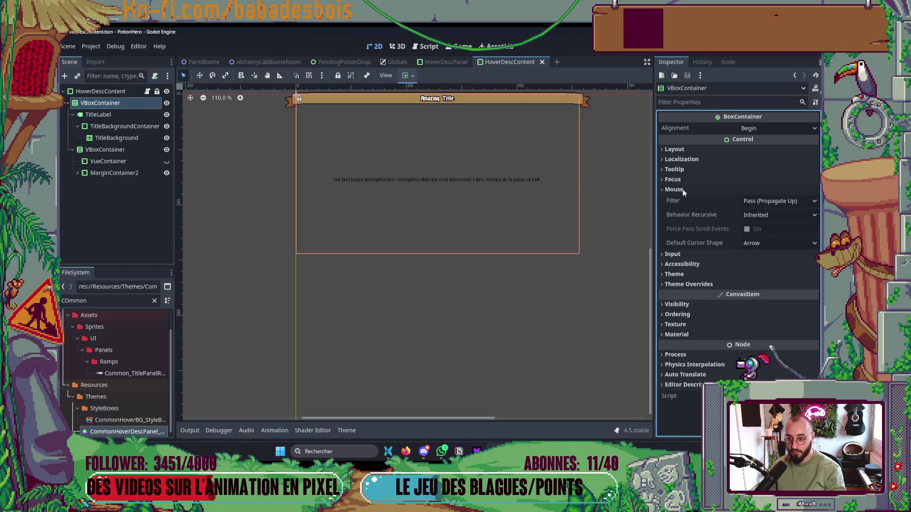
click(755, 203)
click(759, 236)
key(F5)
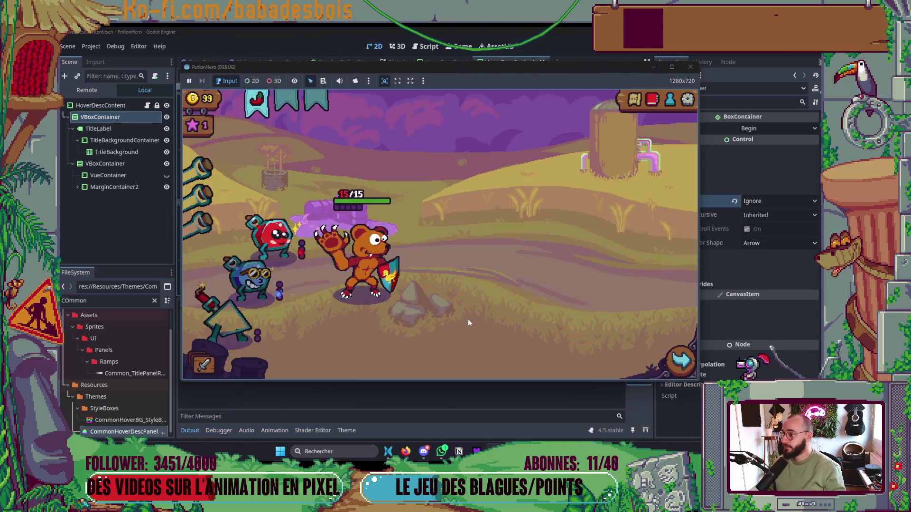
- Travel to the next map room, open the shop, check 'Flacon estival 3' and 'Moulinet' tooltips, then stop the game
click(638, 96)
click(289, 270)
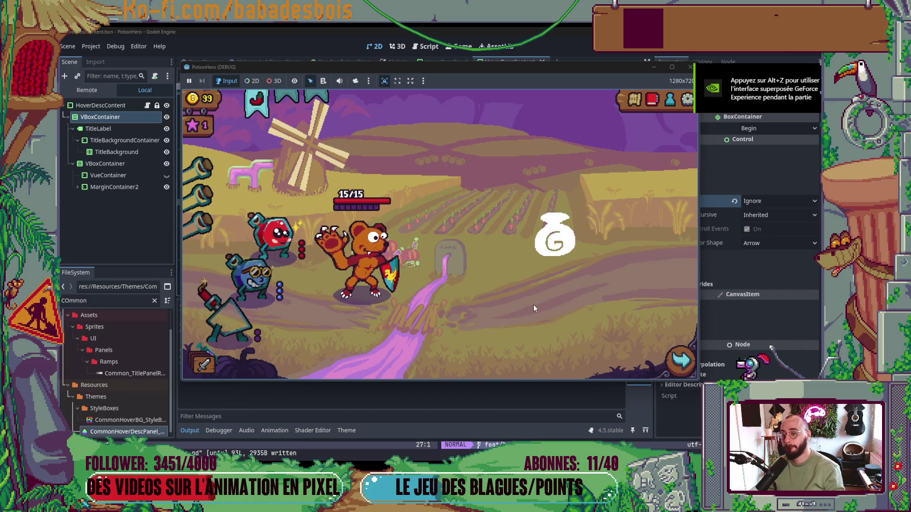
click(555, 243)
mouse_move(539, 202)
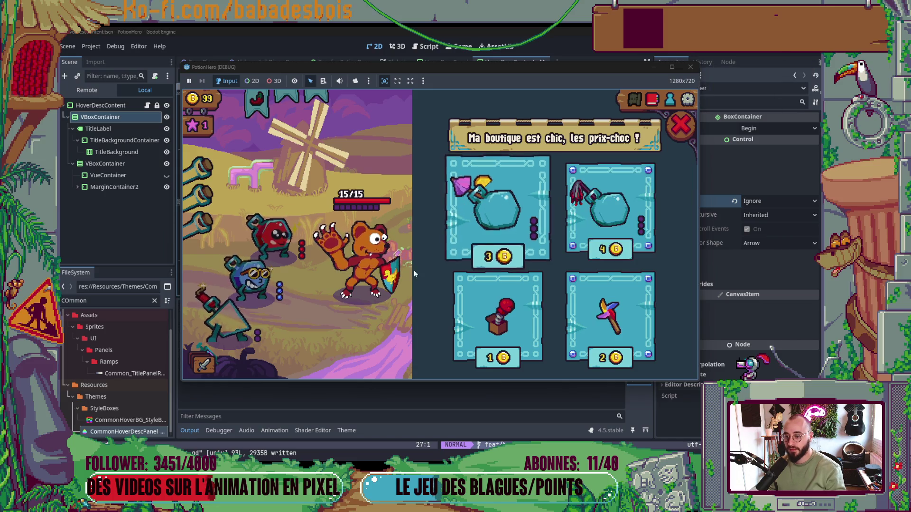
mouse_move(471, 289)
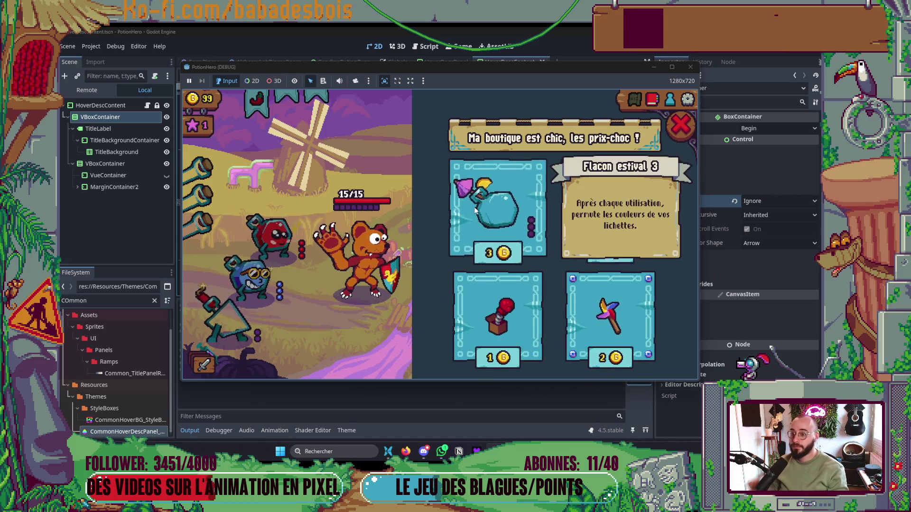
click(681, 125)
click(690, 67)
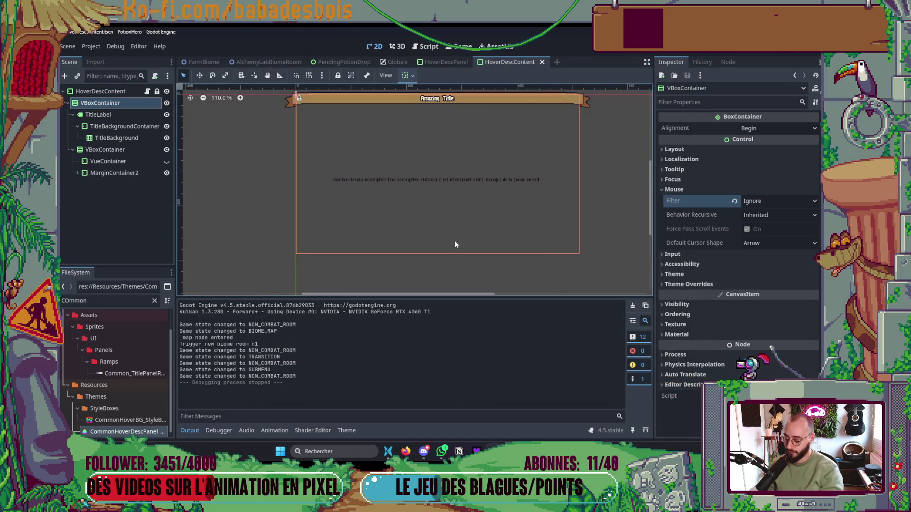
- Quick-open the ShopBiomeRoom scene
key(ctrl+shift+o)
text(Shop)
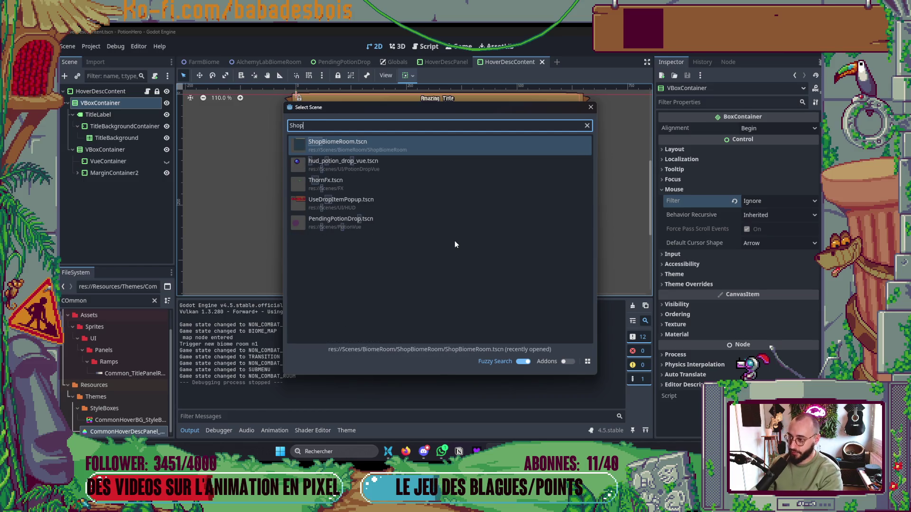
key(Return)
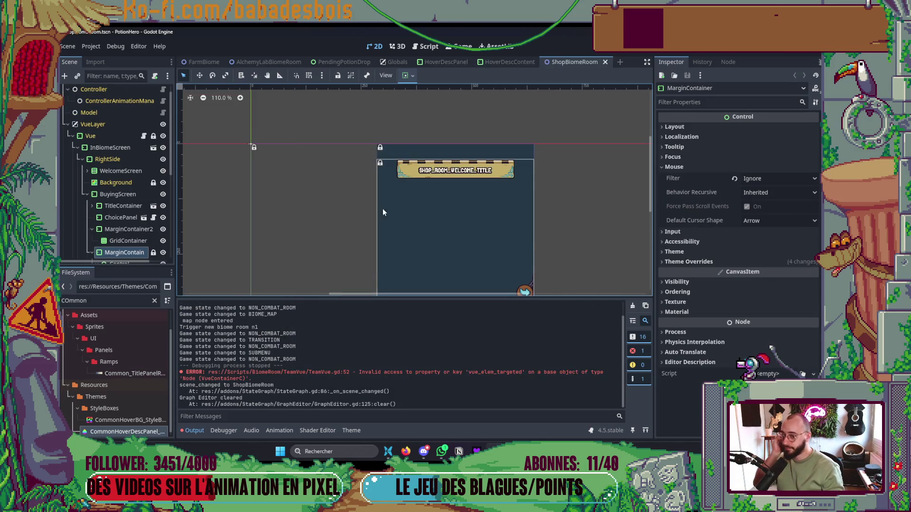
- Set the shop MarginContainer's Margin Left and Margin Bottom to 20, then run the game
scroll(143, 218, down, 3)
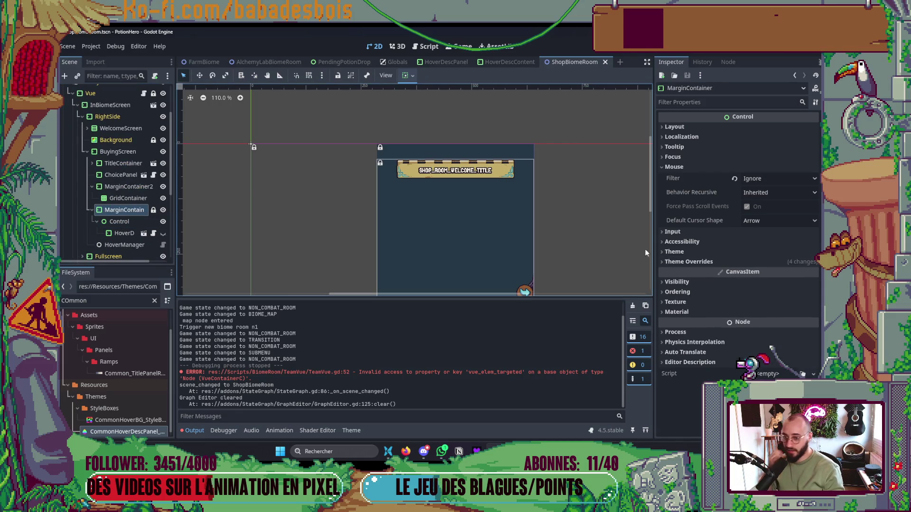
click(692, 262)
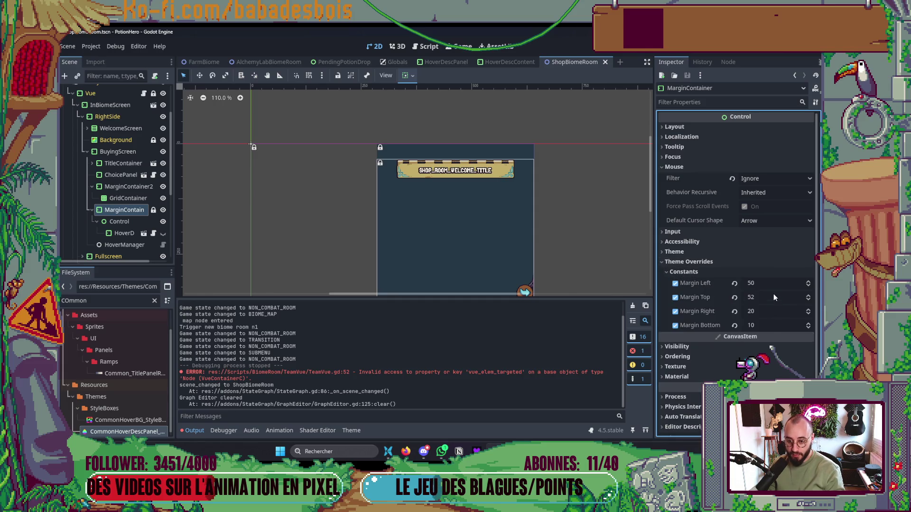
click(772, 282)
text(0)
key(Return)
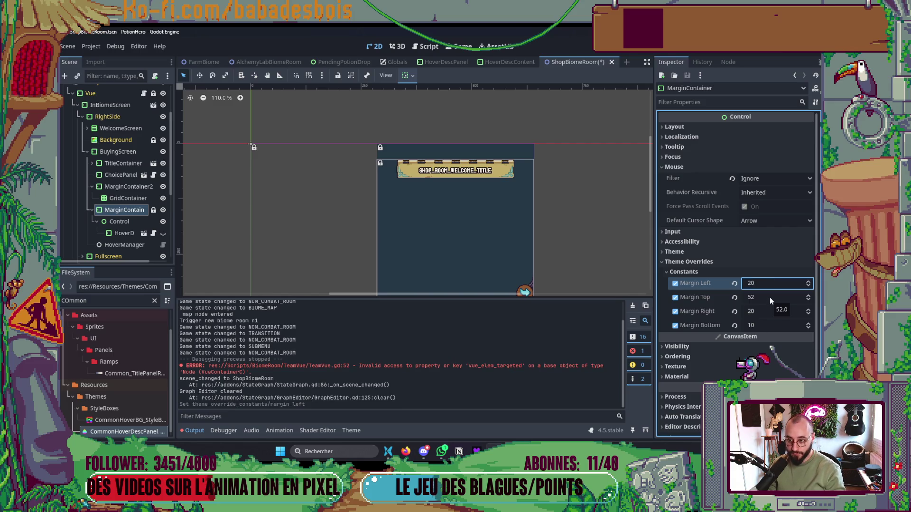
scroll(468, 211, down, 2)
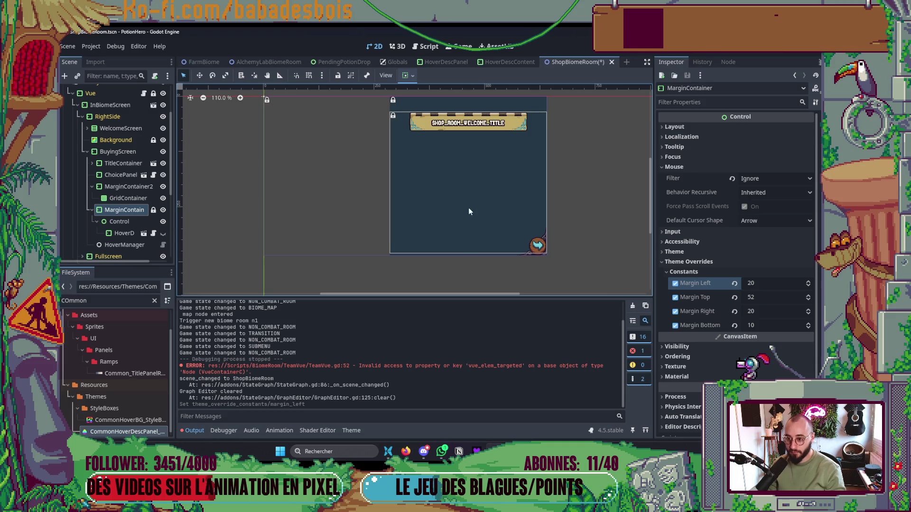
click(759, 325)
text(20)
key(Return)
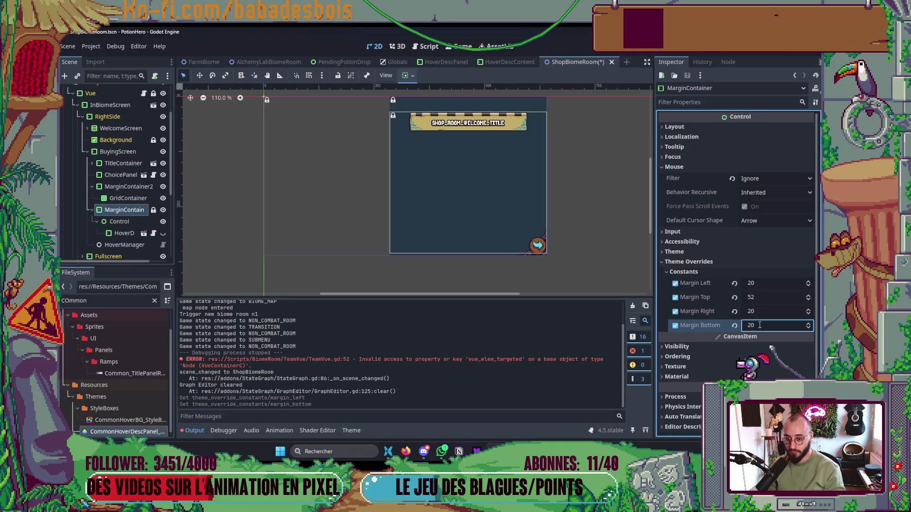
click(121, 221)
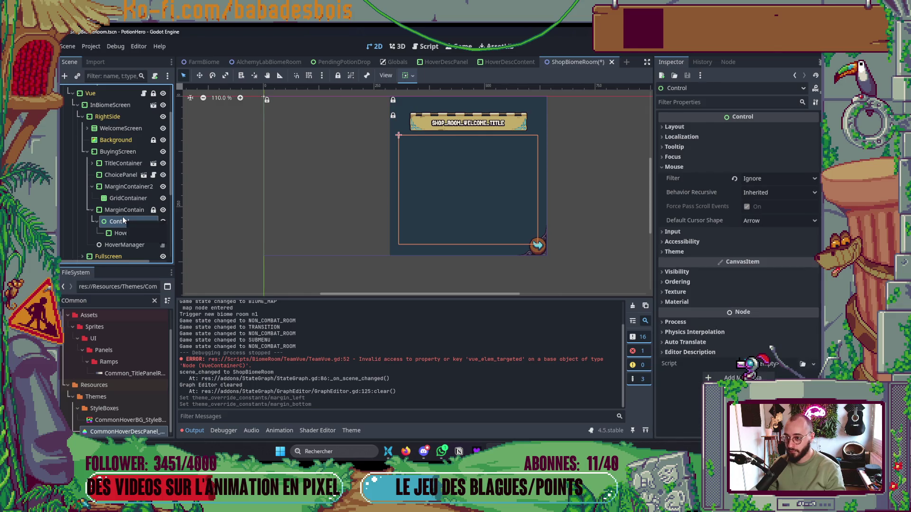
key(F5)
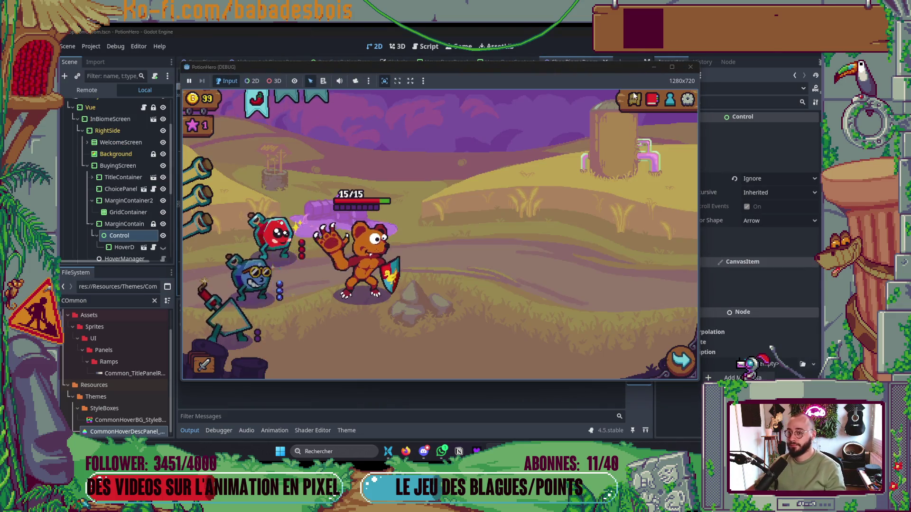
- Travel to the next room, open the shop, and check 'Flacon basique 4' and 'Bidon hydrolix' tooltips
click(634, 98)
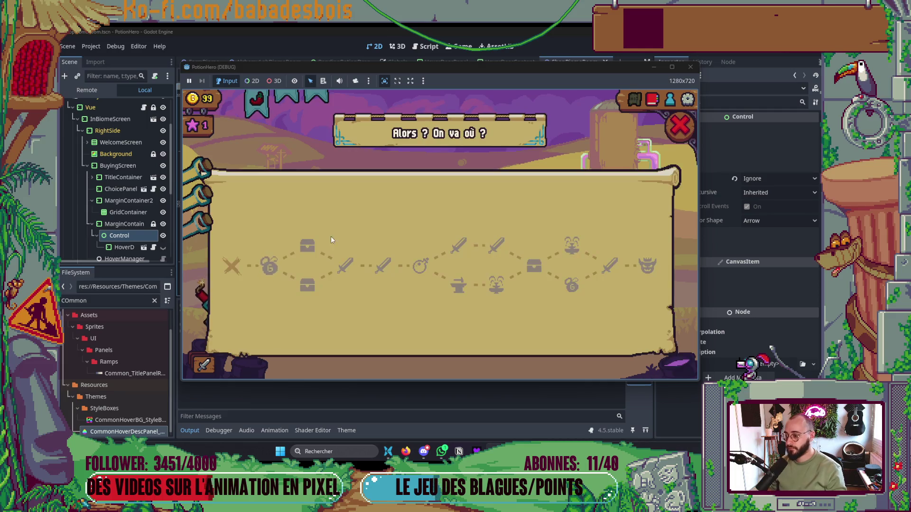
click(271, 262)
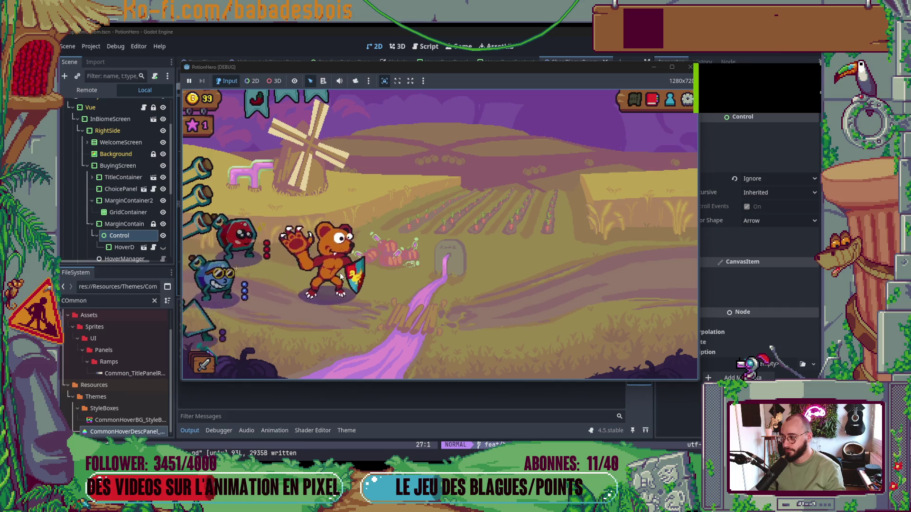
click(556, 242)
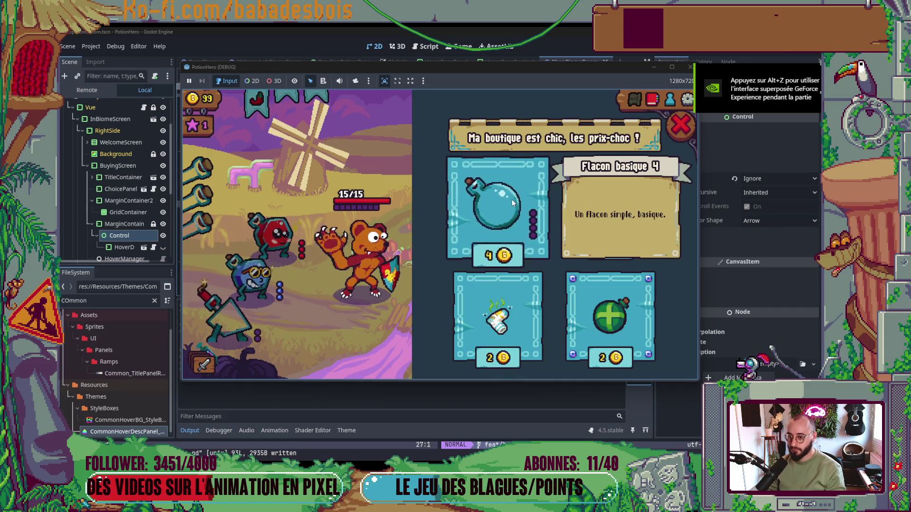
mouse_move(578, 306)
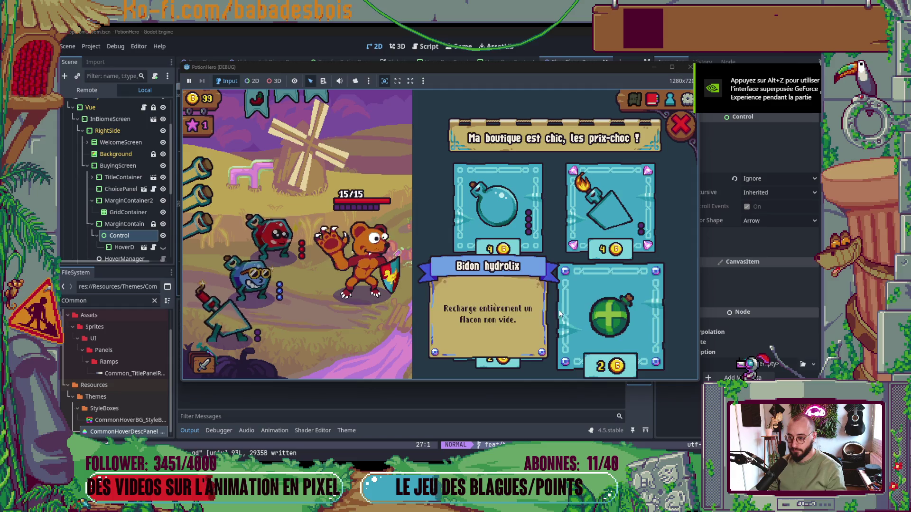
mouse_move(599, 206)
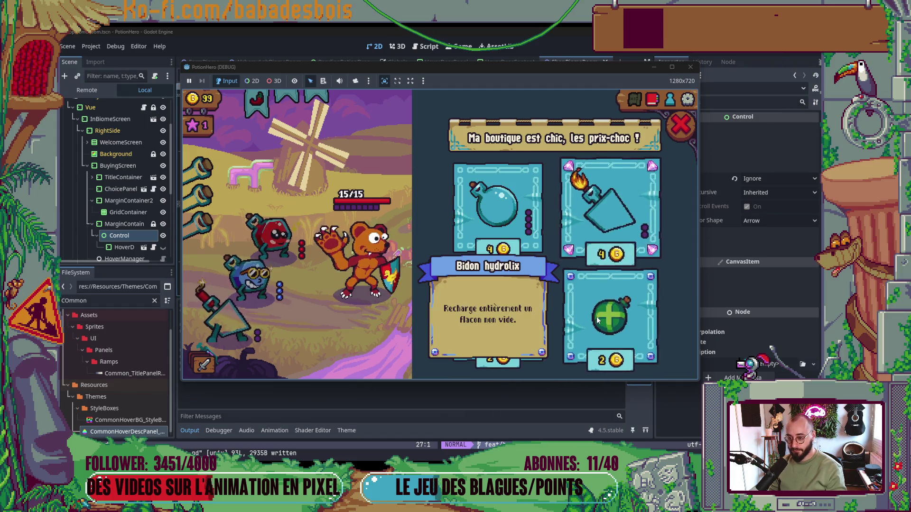
click(139, 224)
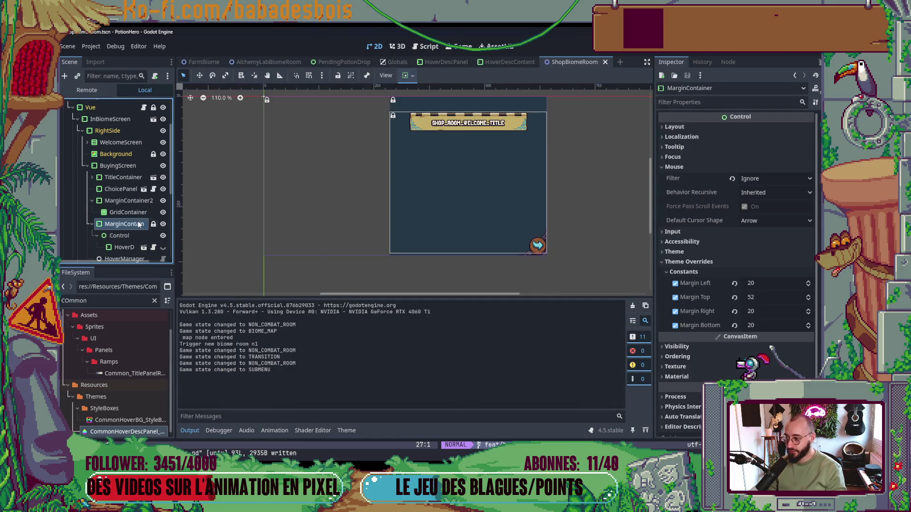
- Set the shop MarginContainer's Margin Bottom override to 15 and relaunch the game
click(775, 325)
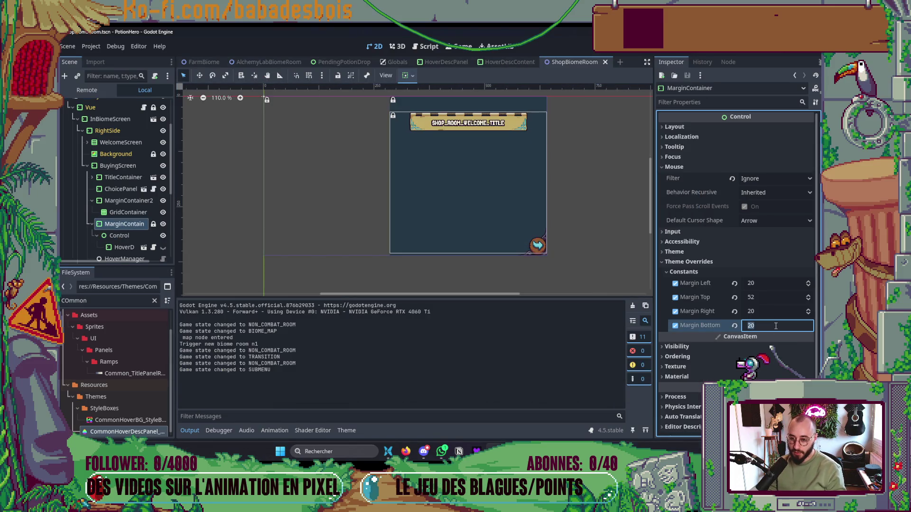
text(15)
key(Return)
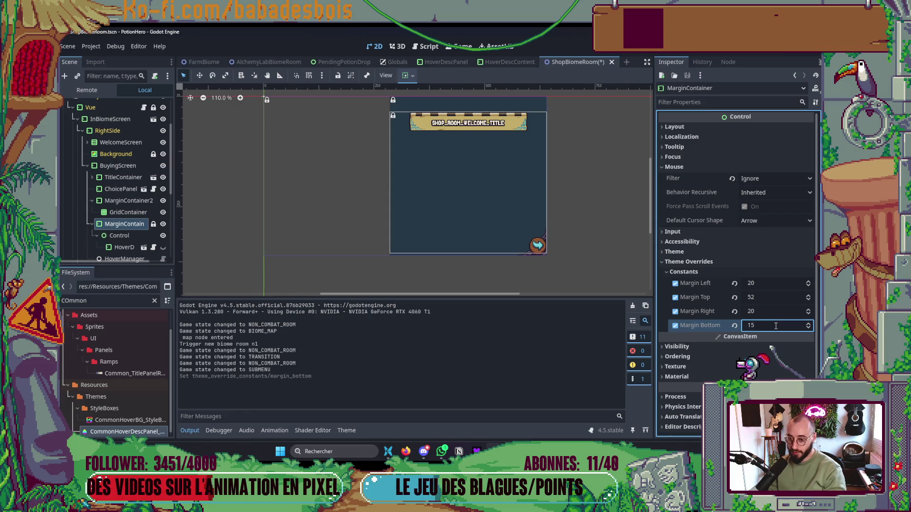
key(alt+Tab)
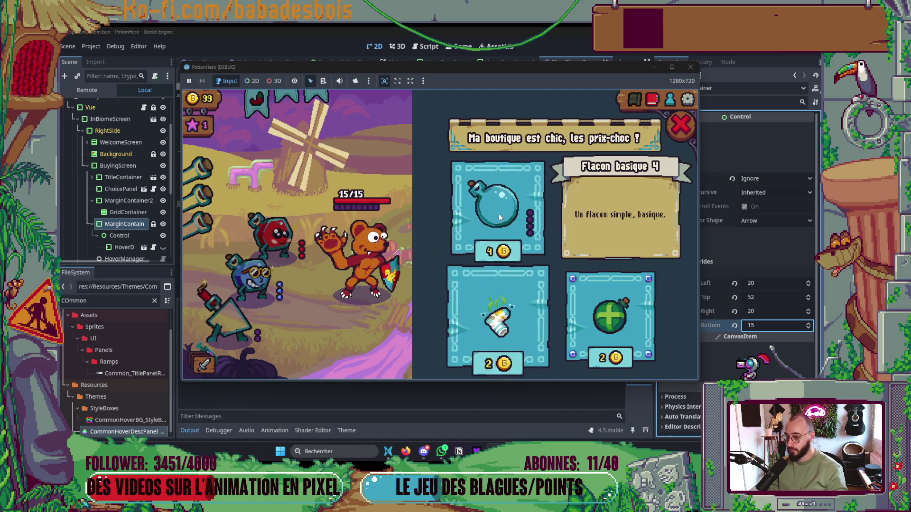
- Check the 'Flacon turbo 2' and 'Chaussette qui fouette' shop tooltips, then close the shop and stop the game
mouse_move(483, 206)
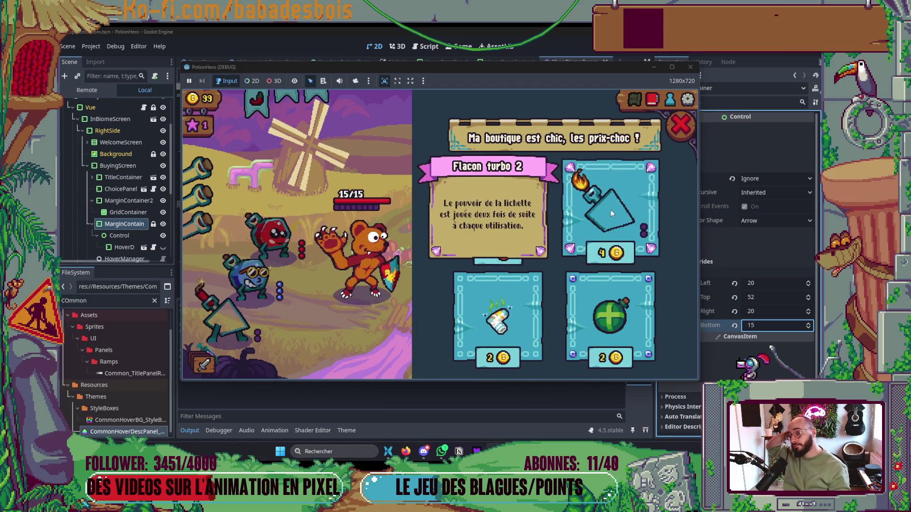
mouse_move(502, 340)
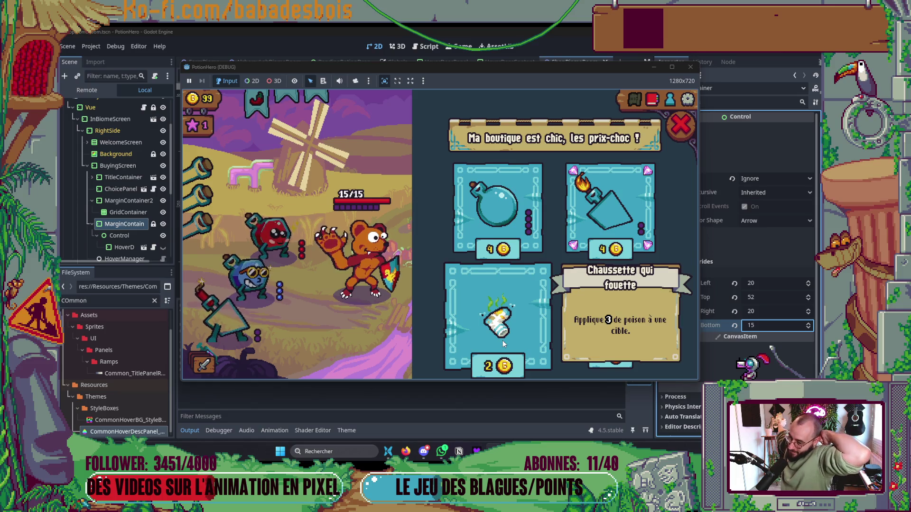
mouse_move(603, 349)
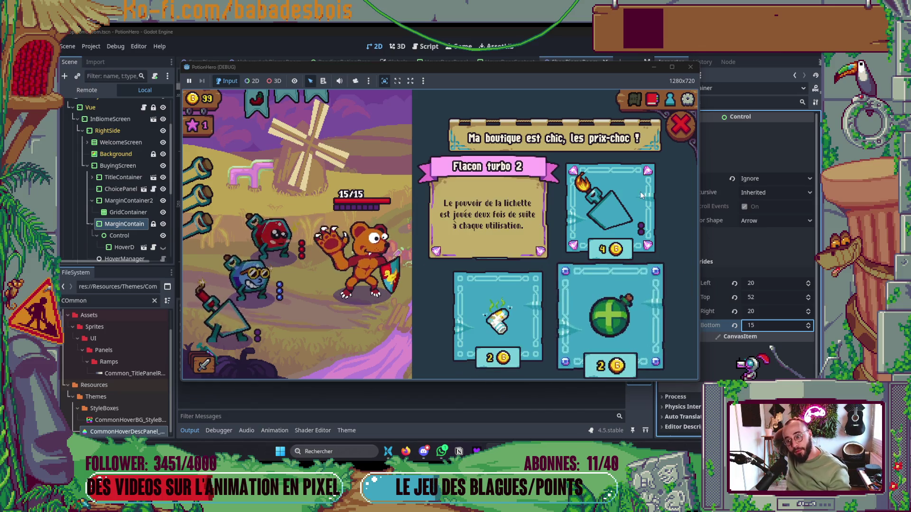
mouse_move(473, 306)
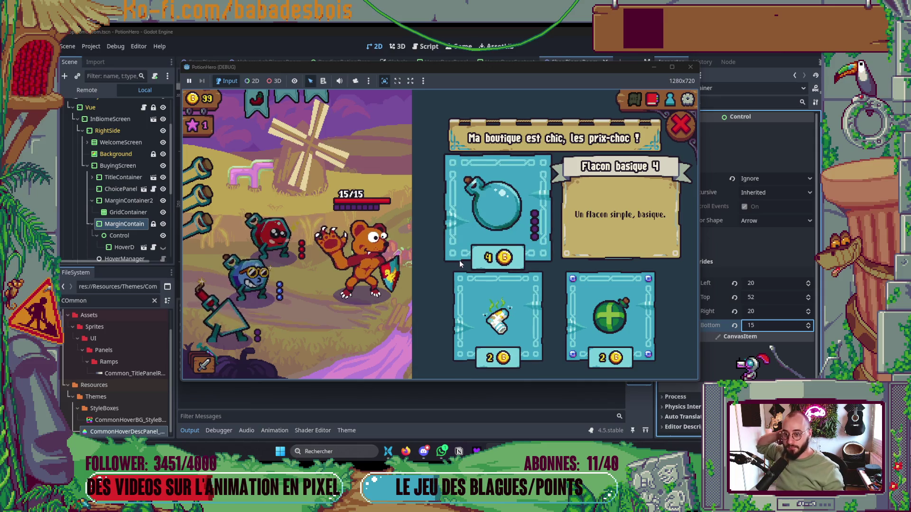
mouse_move(459, 288)
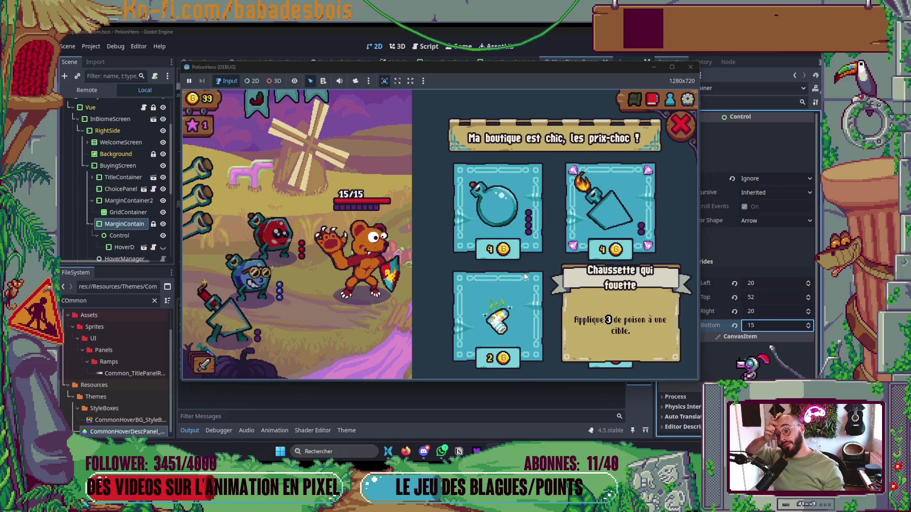
click(677, 135)
click(690, 67)
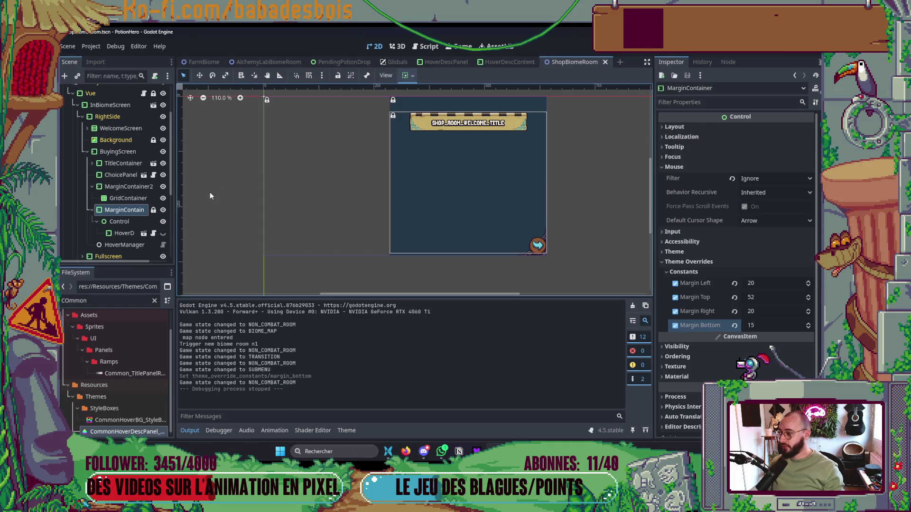
- In the HoverDescContent scene, inspect the TitleLabel and TitleBackgroundContainer nodes
click(502, 62)
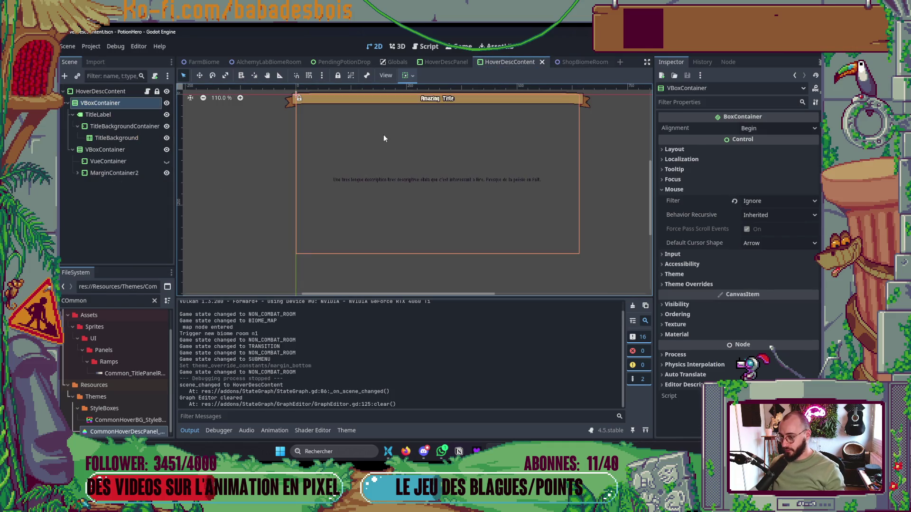
click(124, 115)
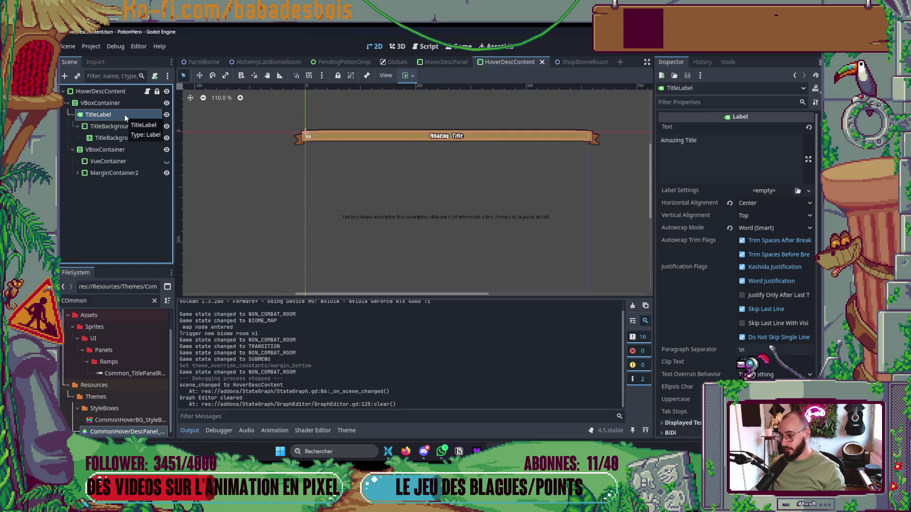
right_click(124, 106)
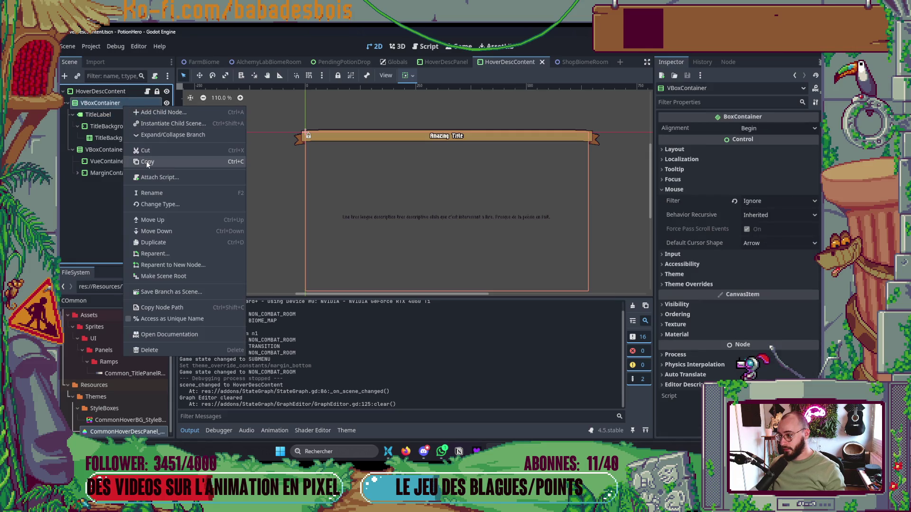
click(106, 116)
click(109, 131)
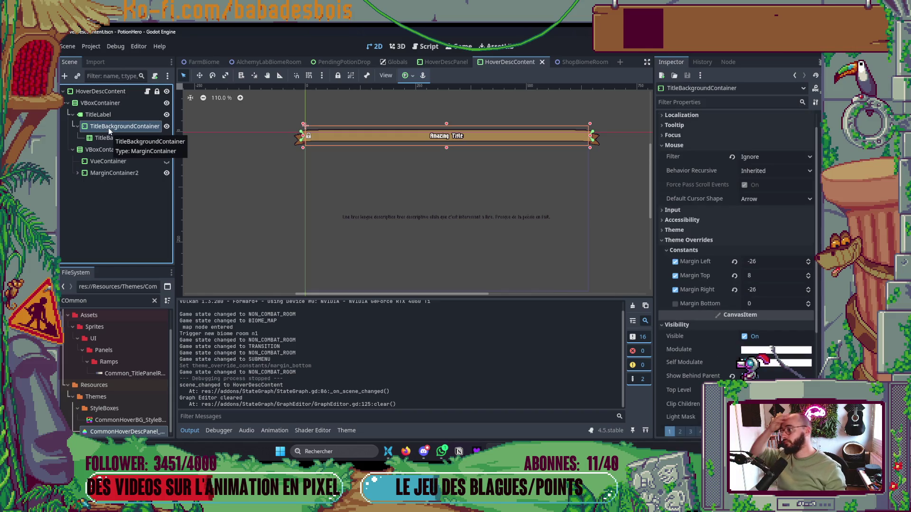
- Add a MarginContainer child to VBoxContainer and name it TitleContainer
right_click(115, 106)
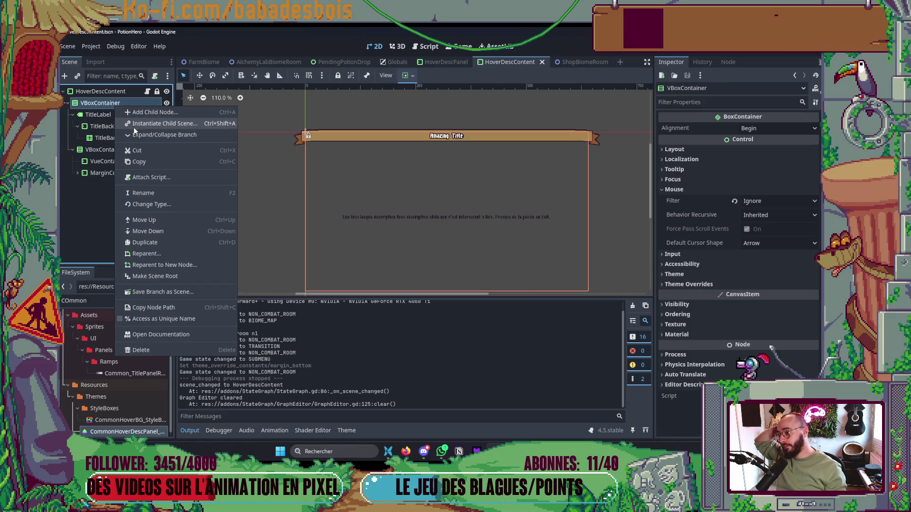
click(147, 112)
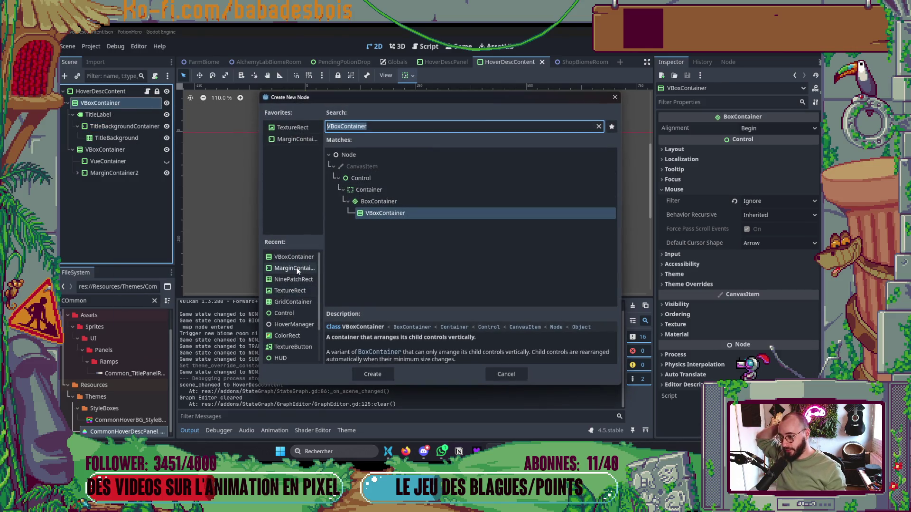
double_click(296, 268)
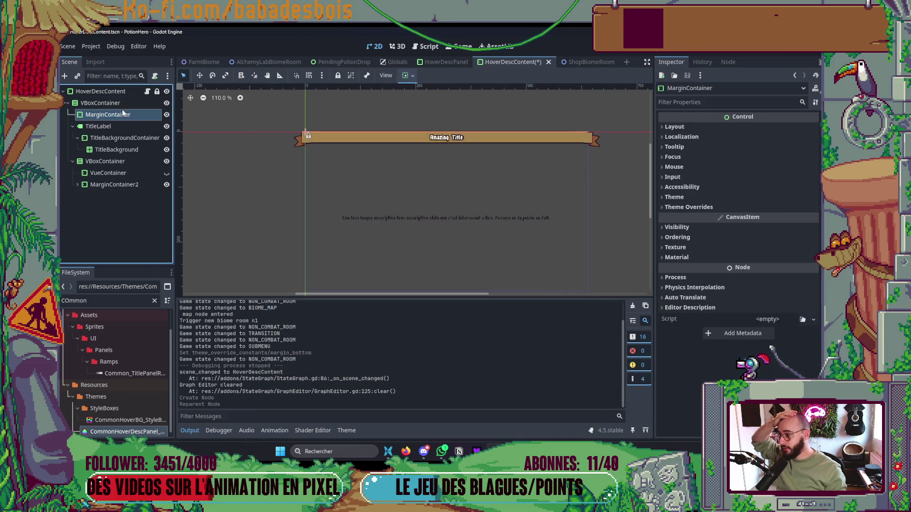
double_click(114, 115)
key(ctrl+a)
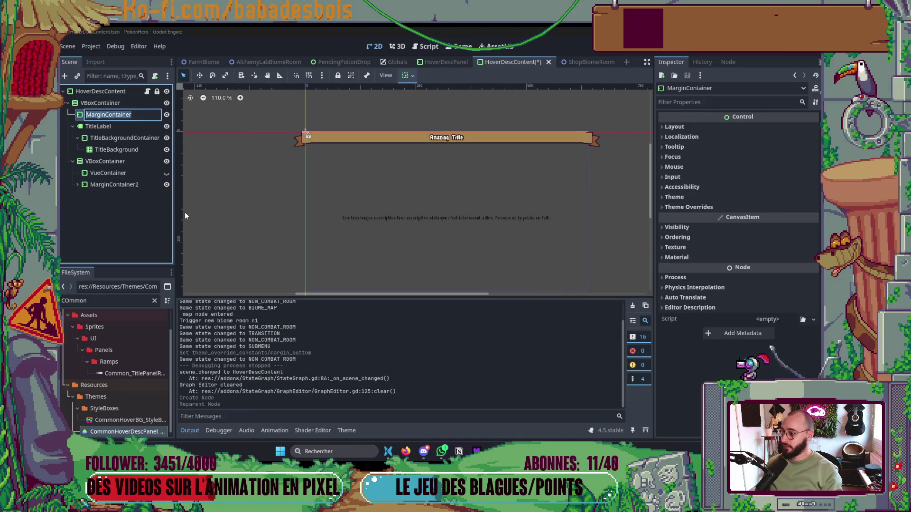
text(TitleContainer)
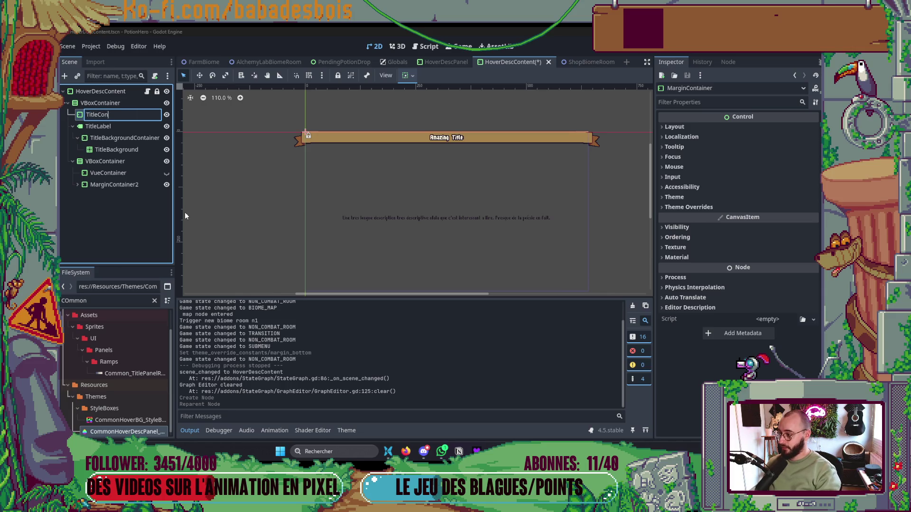
key(Return)
- Move TitleLabel and TitleBackgroundContainer into TitleContainer
drag(126, 127, 114, 115)
click(127, 149)
shift+click(124, 137)
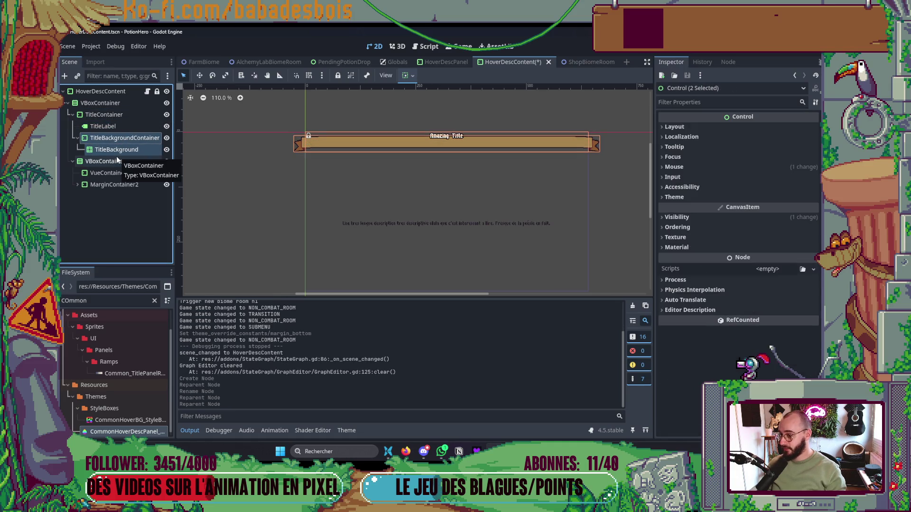
double_click(124, 139)
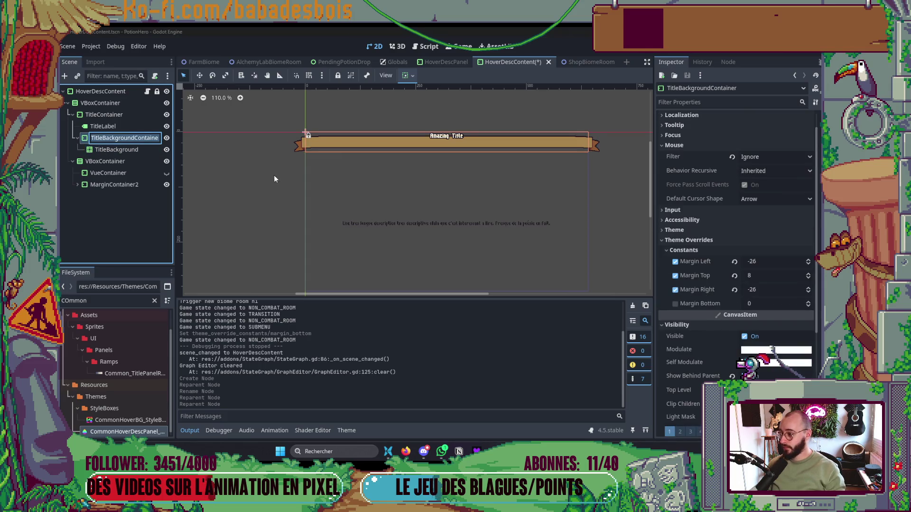
- Re-enable TitleBackgroundContainer's Margin Top override and try values of -10 and -7
key(Return)
click(675, 276)
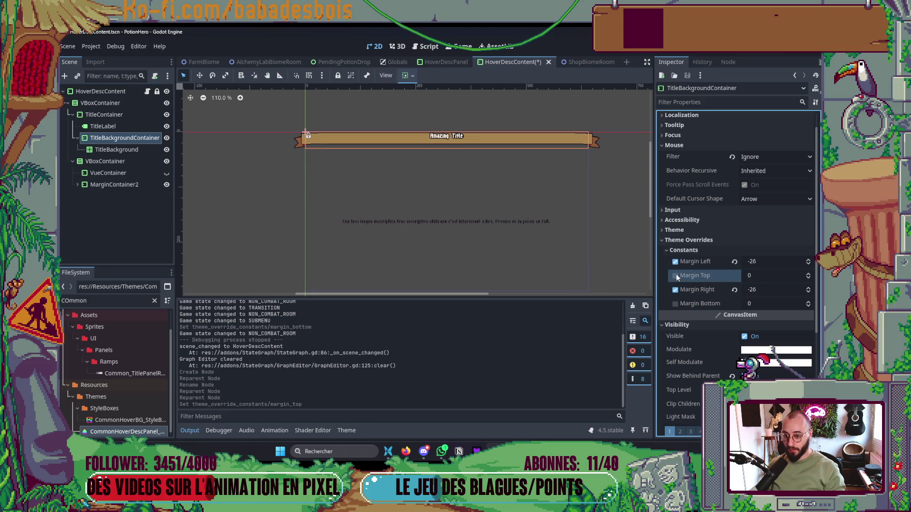
click(675, 275)
click(759, 276)
text(-10)
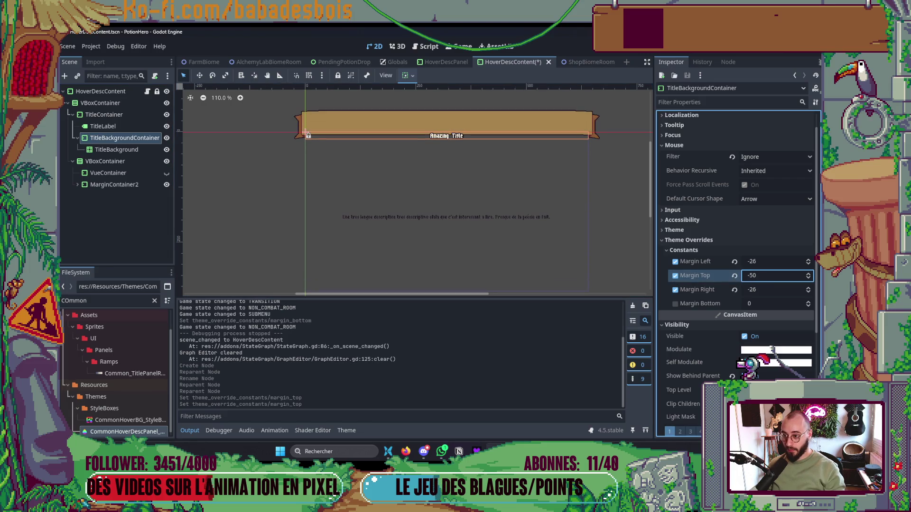
key(Return)
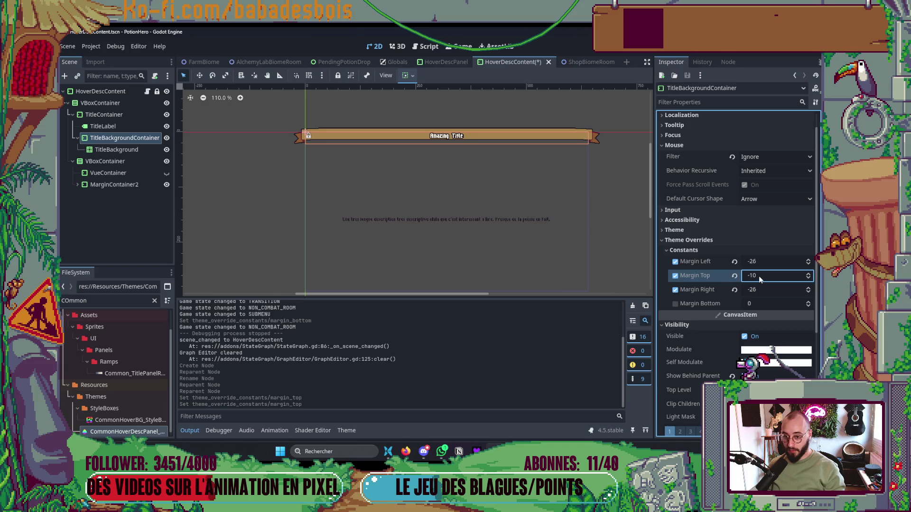
scroll(503, 142, up, 4)
text(-7)
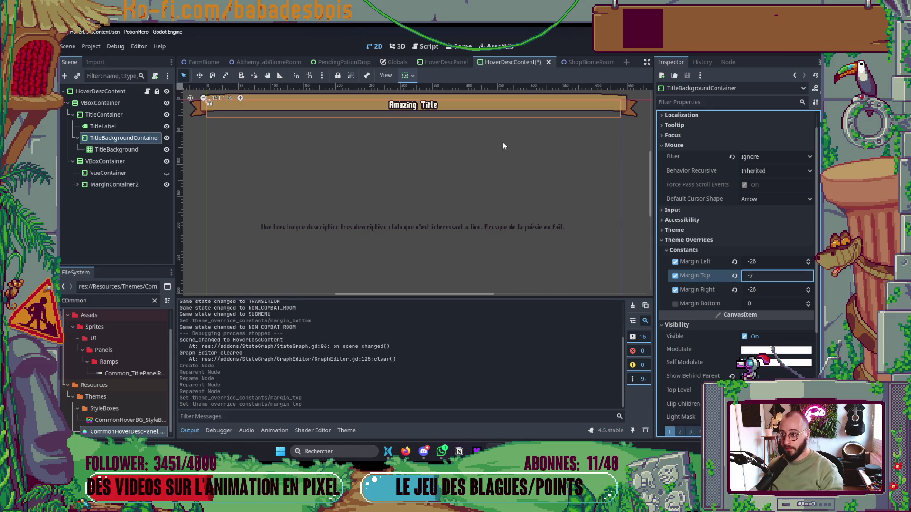
key(Return)
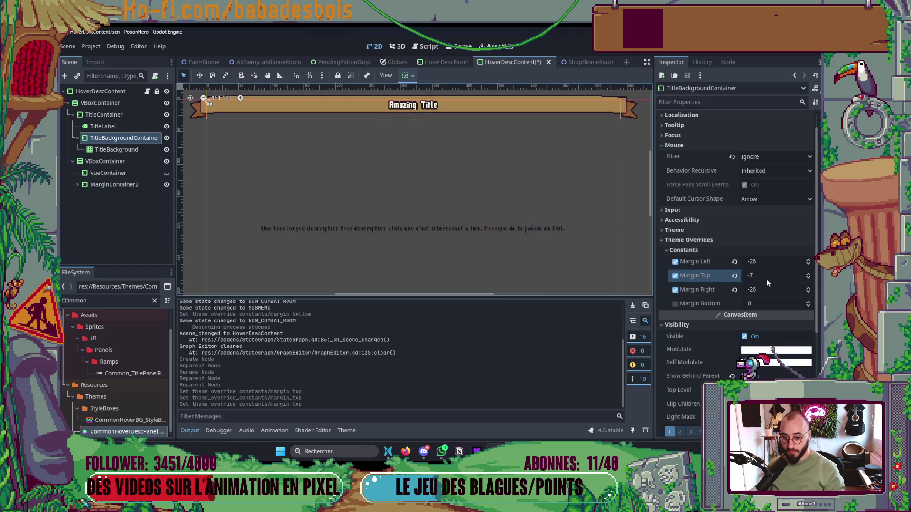
- Try top margins of -8, -5 and 25, settle on -6, and save the scene
click(767, 279)
key(Down)
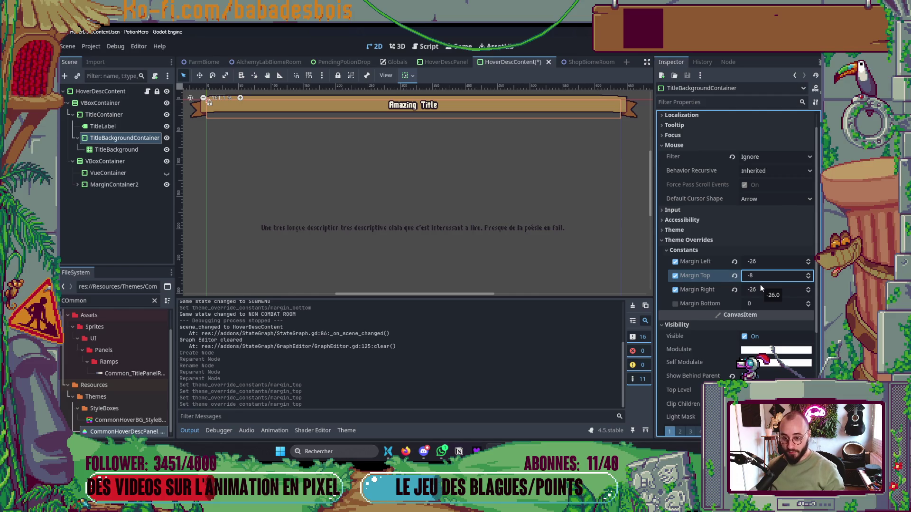
click(761, 279)
text(-5)
key(Return)
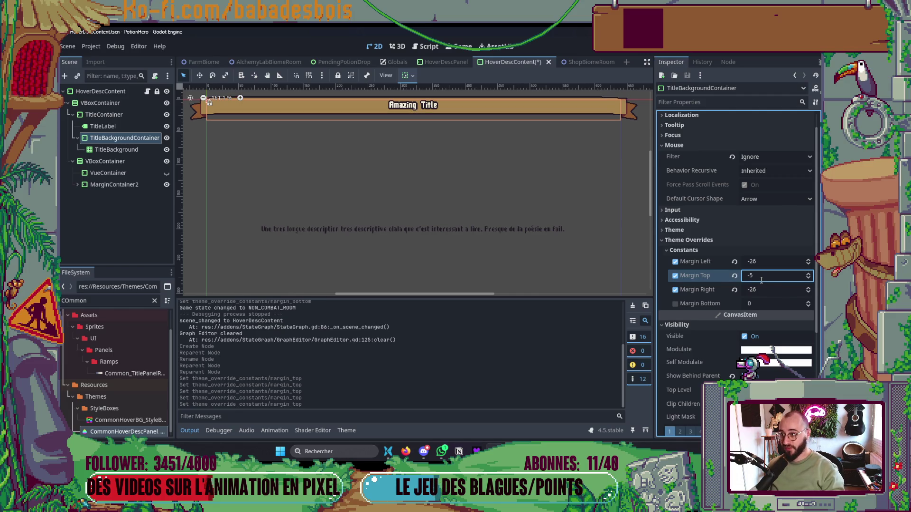
text(25)
key(Return)
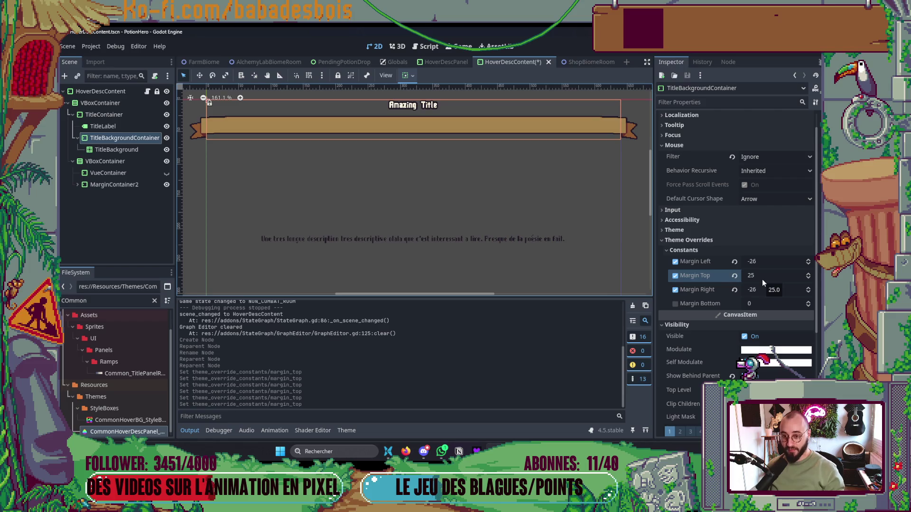
click(761, 279)
text(-6)
key(Return)
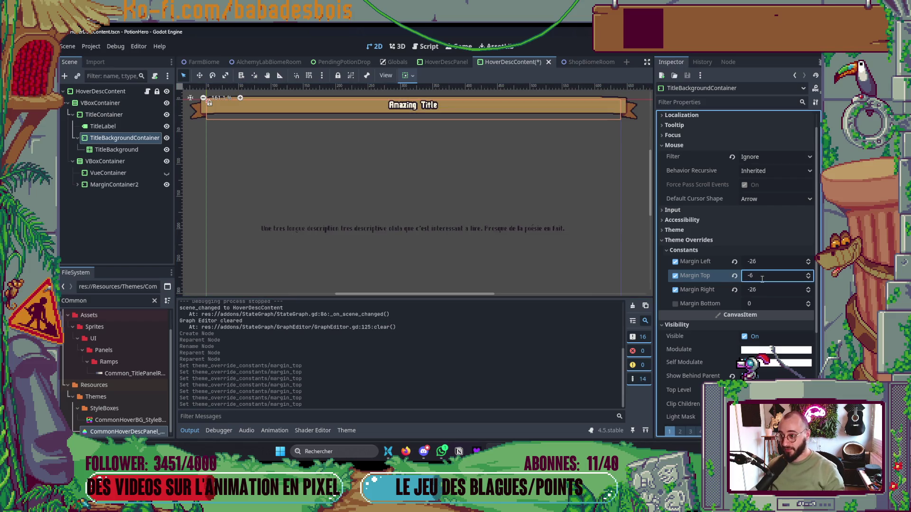
scroll(427, 114, down, 1)
click(412, 107)
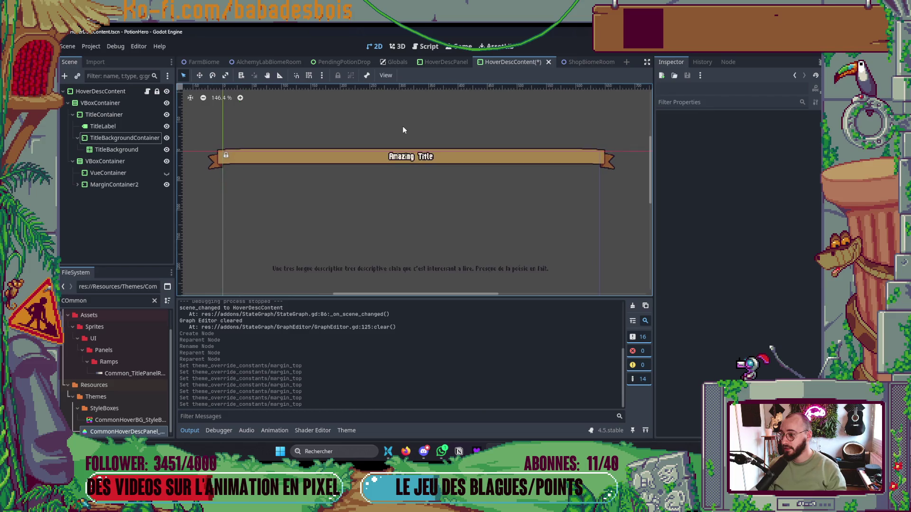
key(ctrl+s)
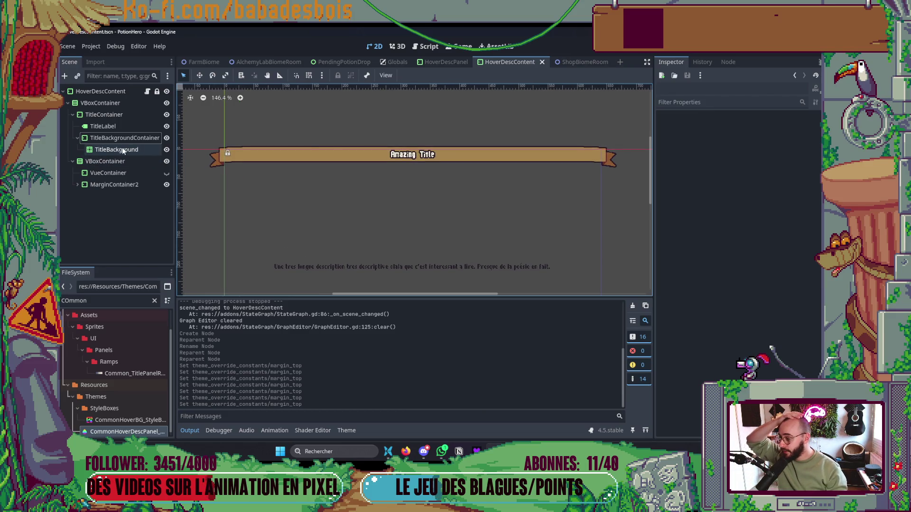
- Add a MarginContainer inside TitleContainer and move TitleLabel into it
click(150, 127)
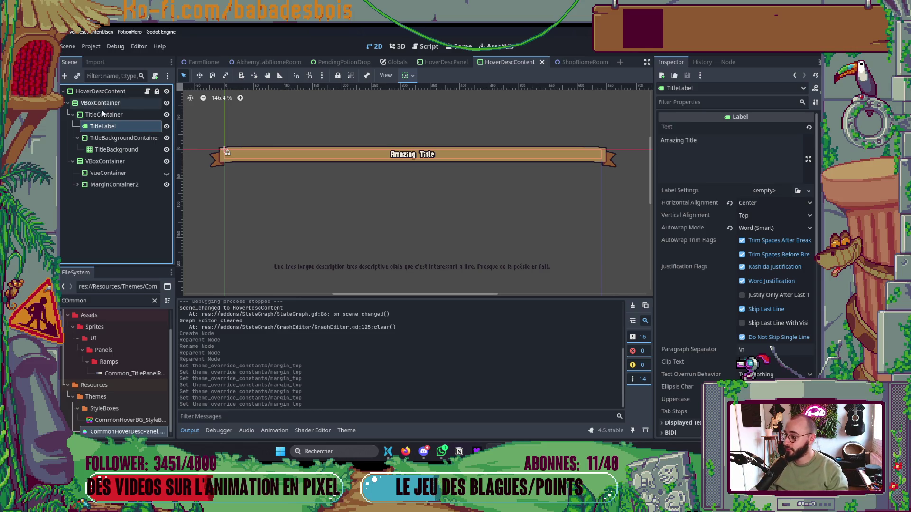
right_click(111, 117)
click(141, 124)
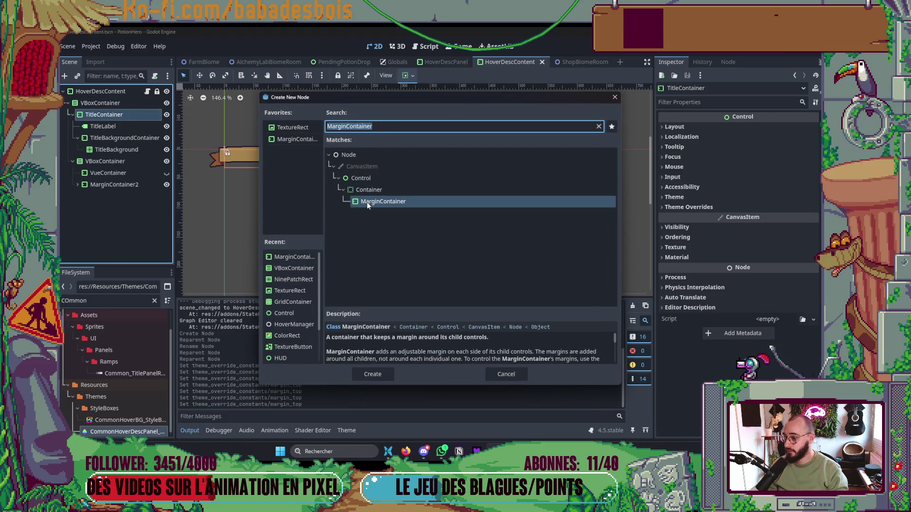
double_click(368, 203)
drag(126, 162, 124, 127)
click(128, 138)
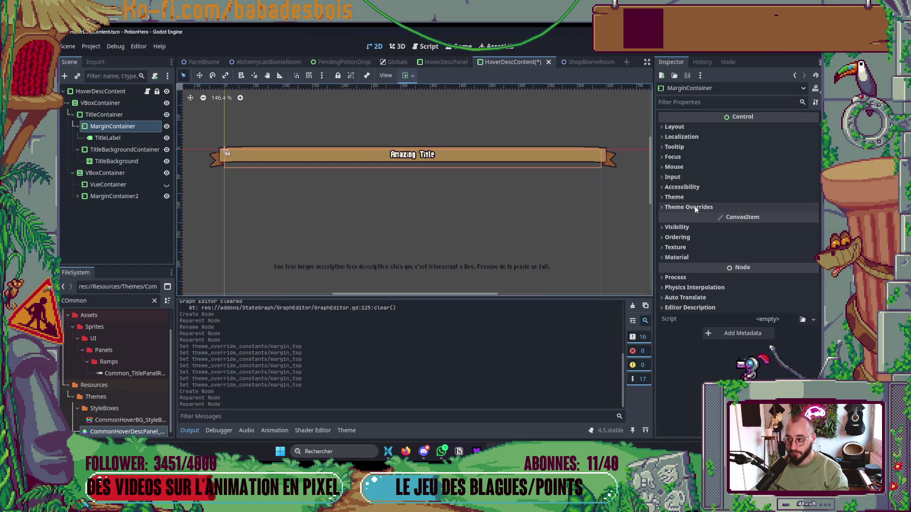
- Enable the new container's Margin Left and Right overrides at -20 and save
click(696, 207)
click(688, 219)
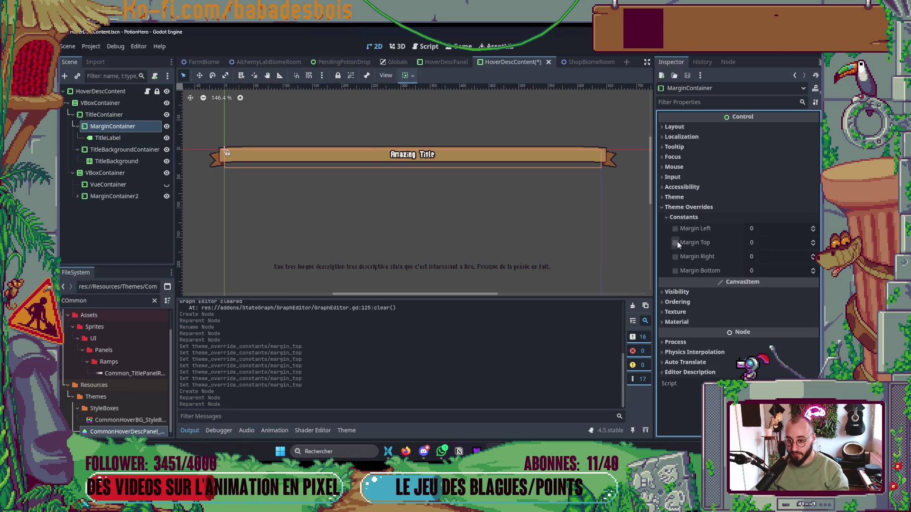
click(675, 228)
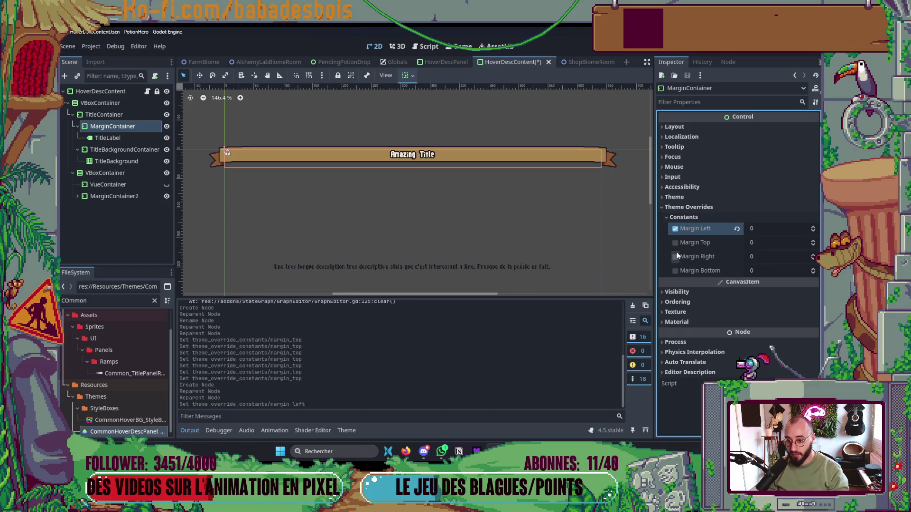
click(675, 256)
click(757, 229)
text(-20)
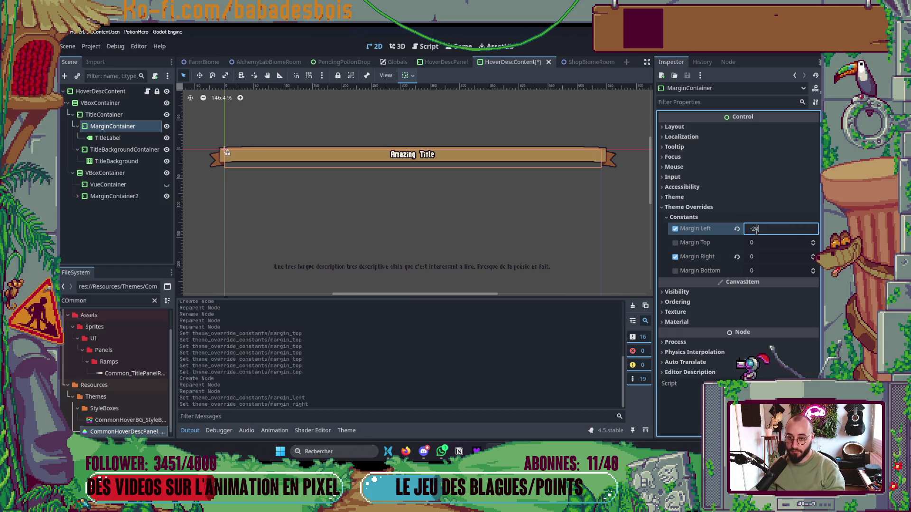
key(Tab)
text(20)
key(Return)
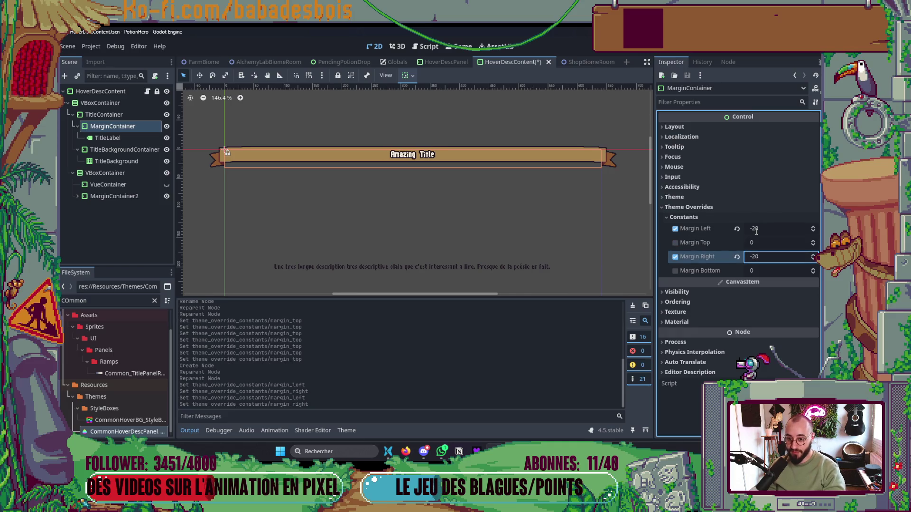
key(ctrl+s)
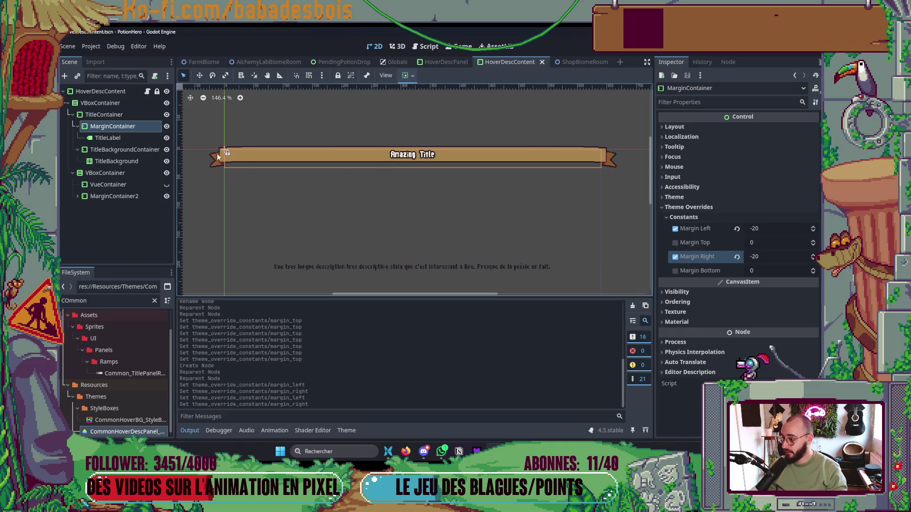
- Change the left and right margins to -50, save HoverDescContent and run the game
click(128, 138)
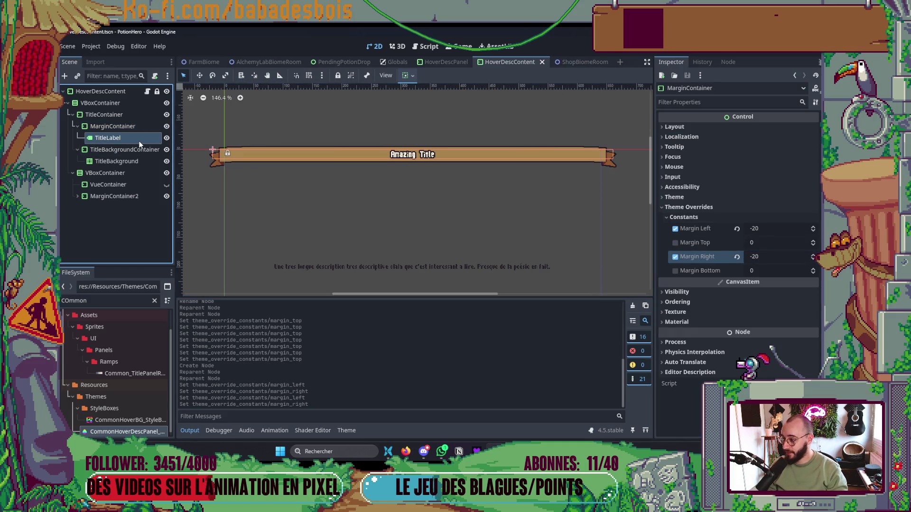
click(103, 126)
click(771, 229)
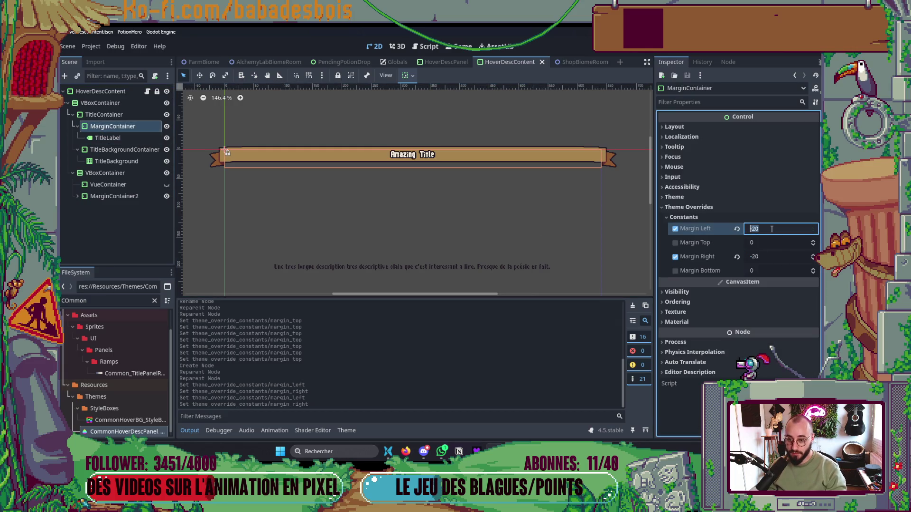
text(0)
key(Tab)
text(-)
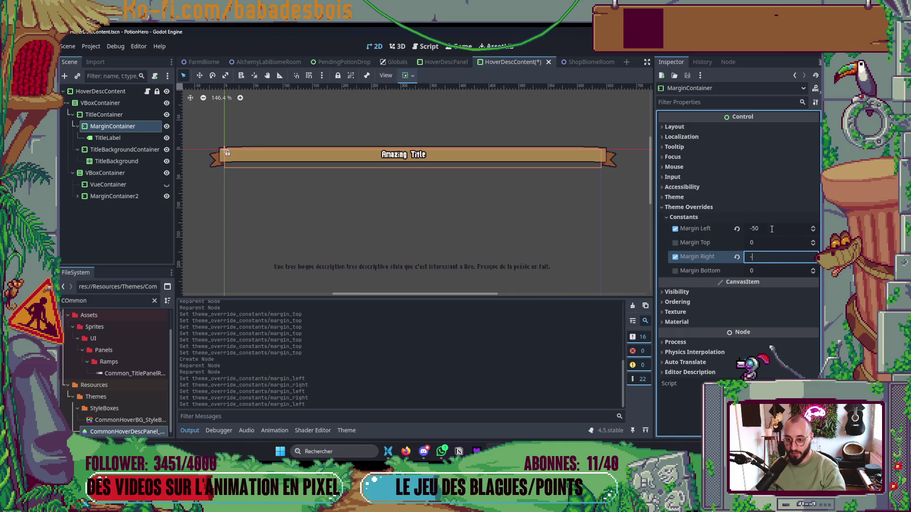
text(50)
key(Return)
key(ctrl+s)
key(F5)
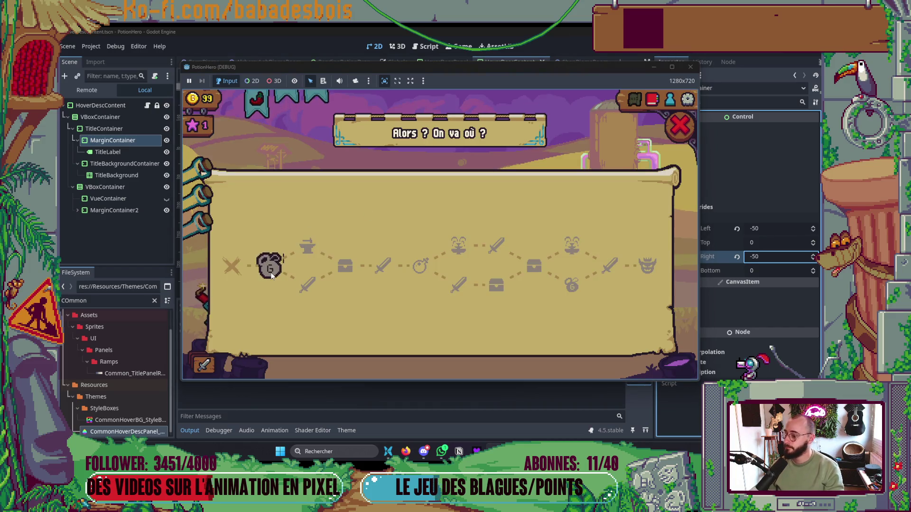
- Travel to the shop and view the 'Limonade' and 'Flacon à paille 4' tooltips, then close the game
click(270, 271)
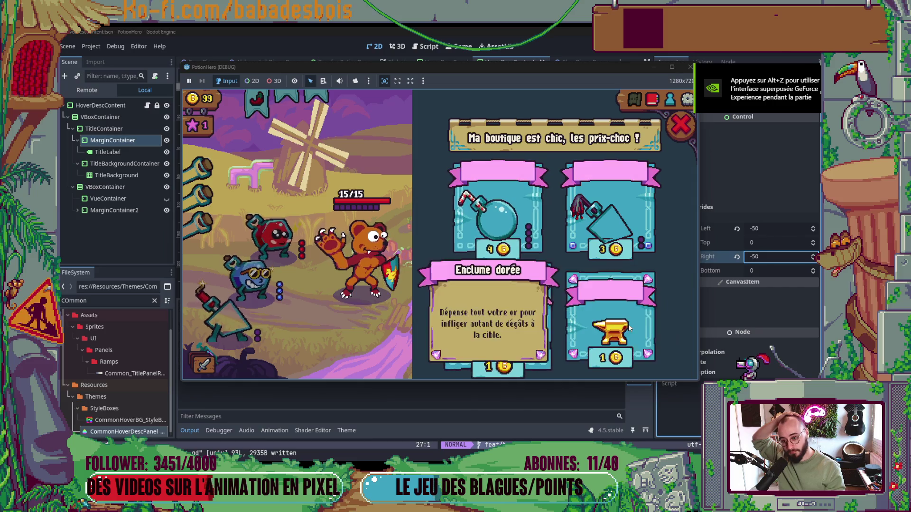
mouse_move(640, 309)
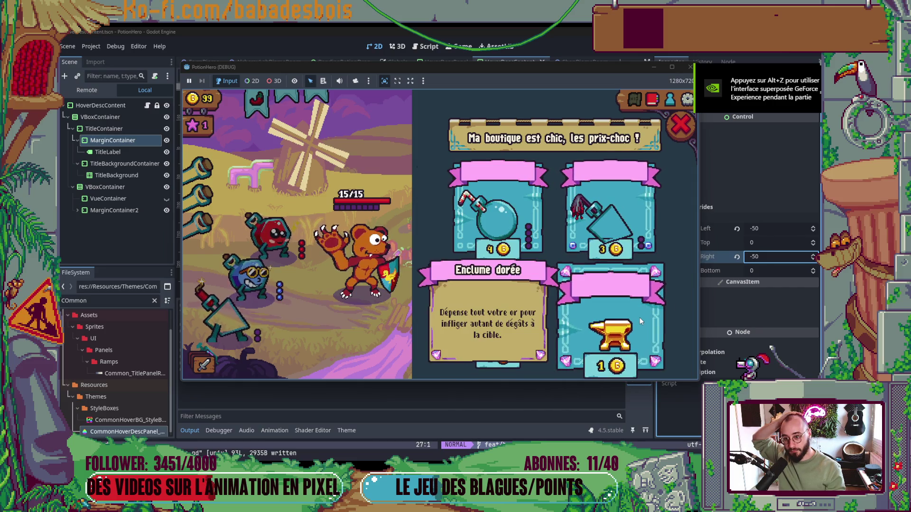
mouse_move(630, 217)
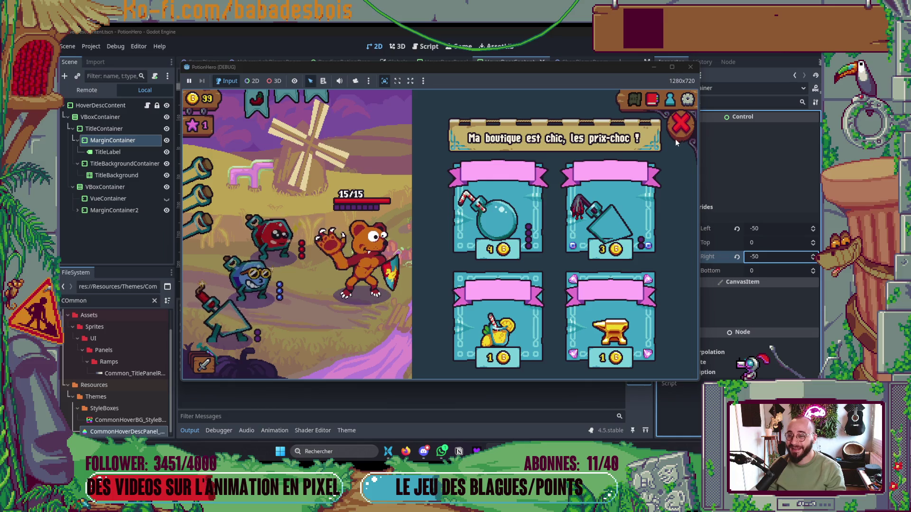
mouse_move(517, 184)
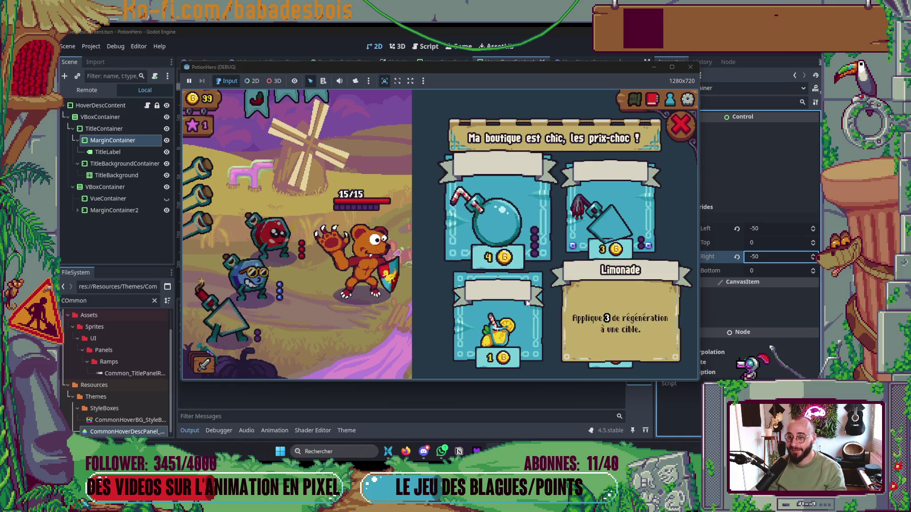
mouse_move(636, 201)
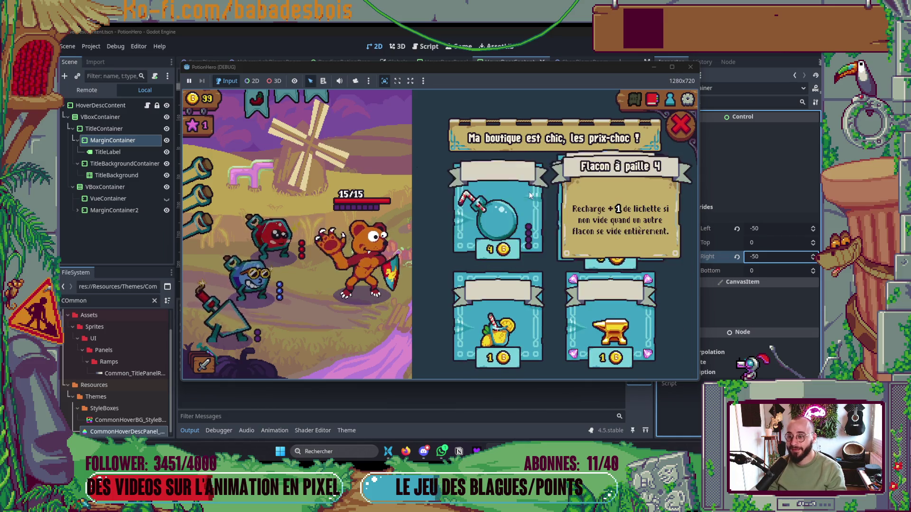
click(690, 69)
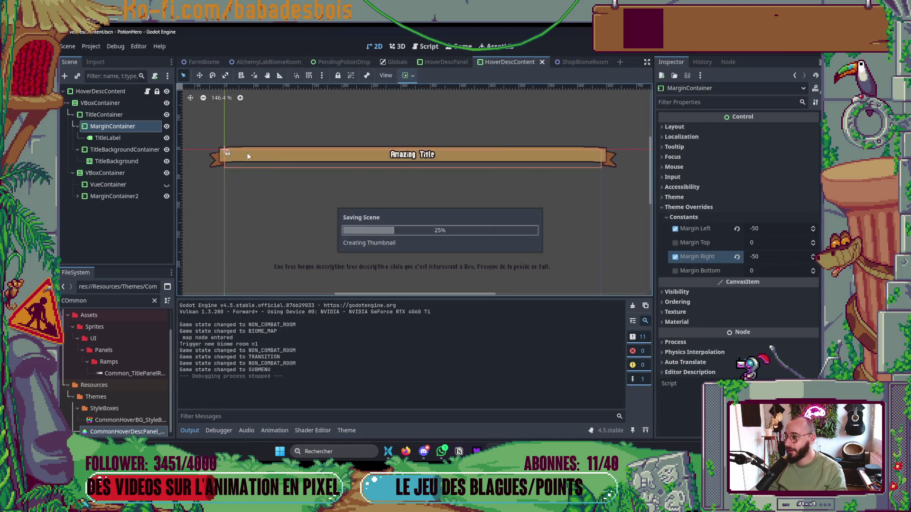
- Inspect TitleBackground's material settings, then briefly run the game to the map and close it
click(116, 161)
scroll(800, 322, down, 3)
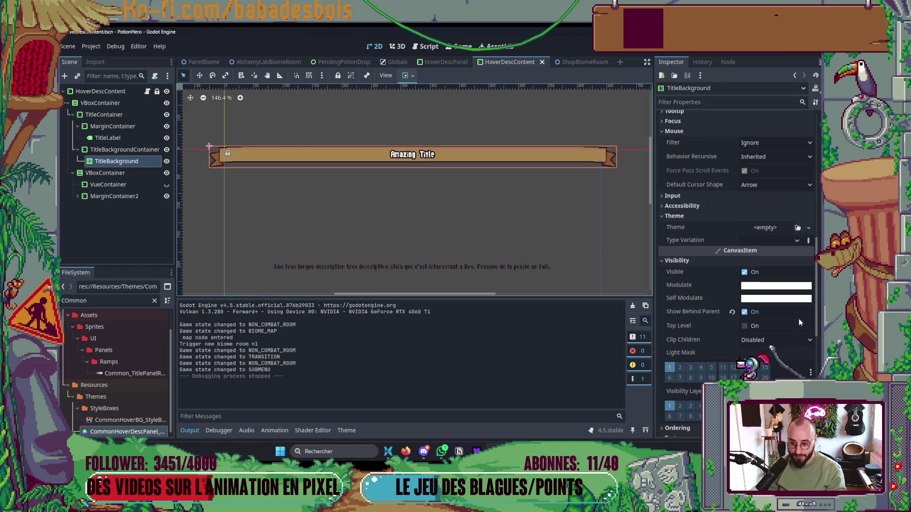
scroll(776, 374, down, 6)
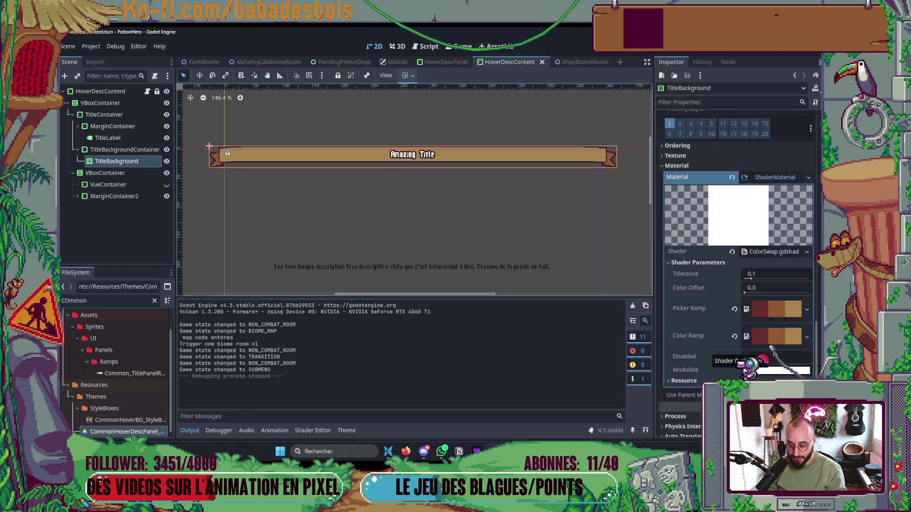
click(684, 381)
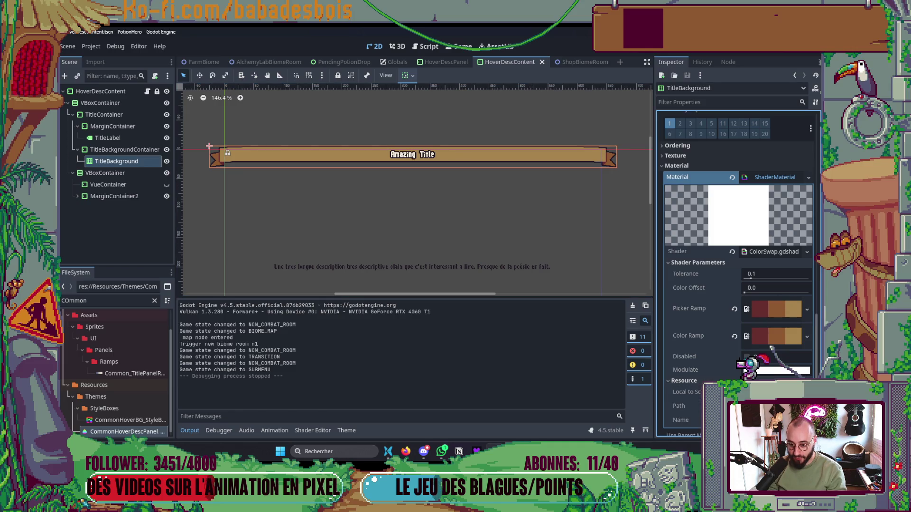
key(F6)
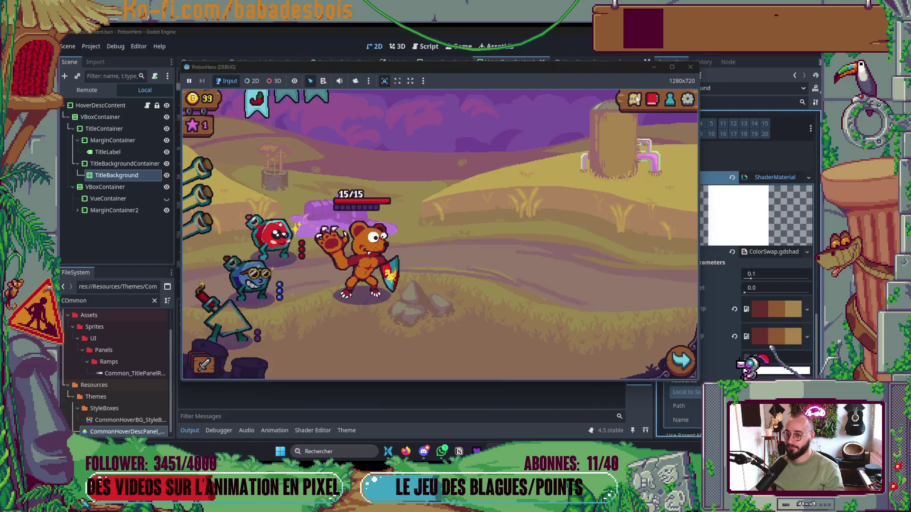
click(634, 98)
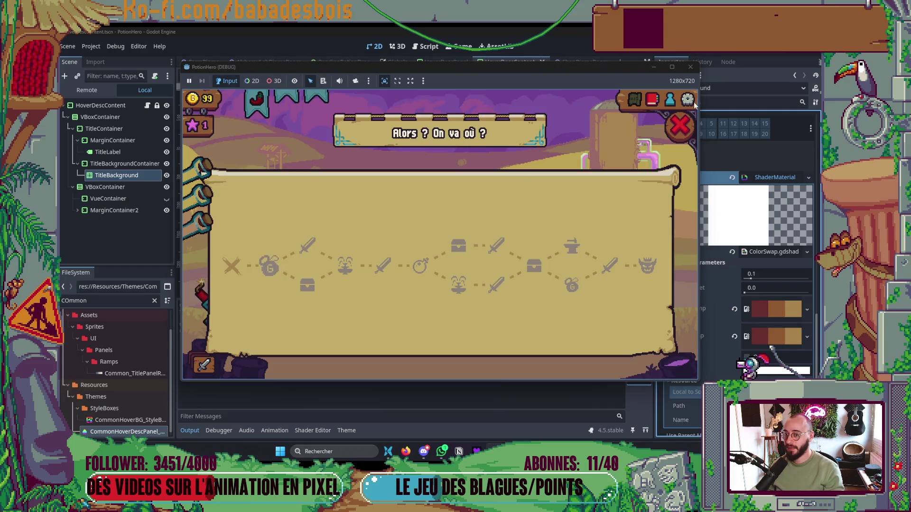
click(691, 66)
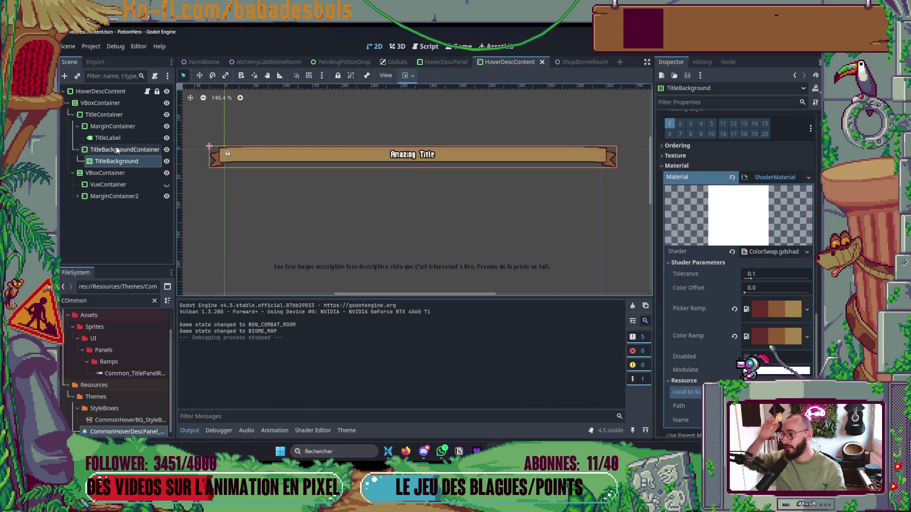
- Toggle the TitleBackground banner's visibility off and on, save HoverDescContent and rerun the game
click(167, 162)
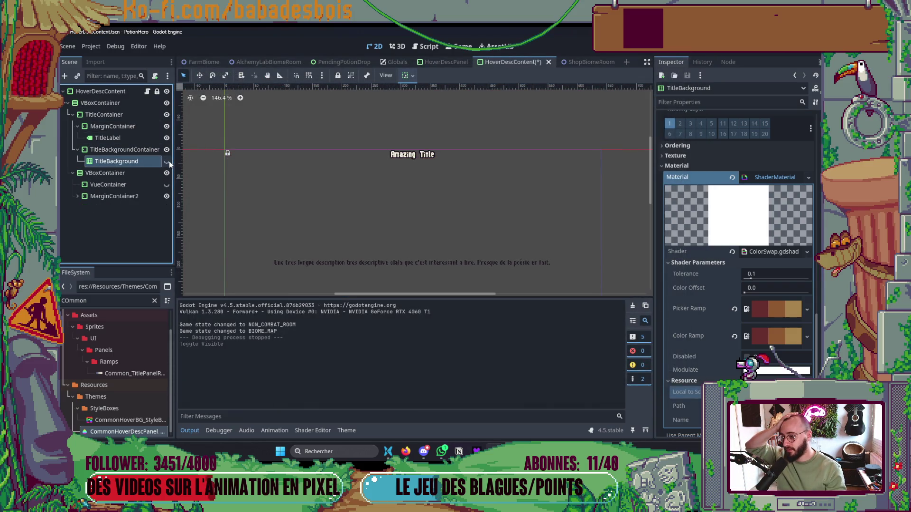
click(167, 161)
click(167, 162)
click(167, 161)
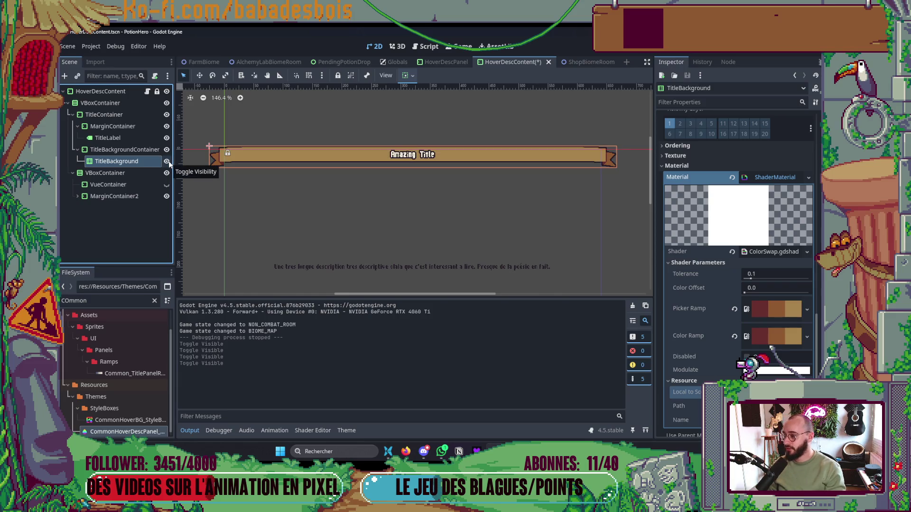
click(100, 91)
key(ctrl+s)
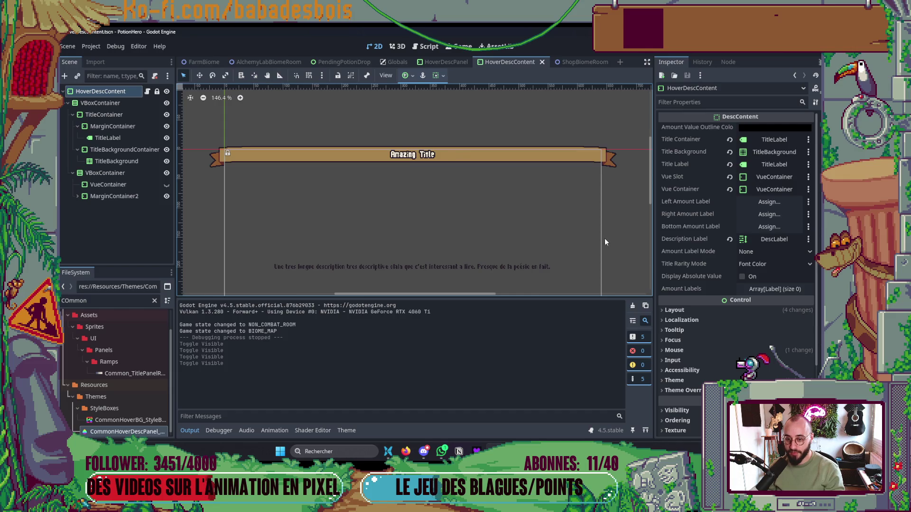
key(F5)
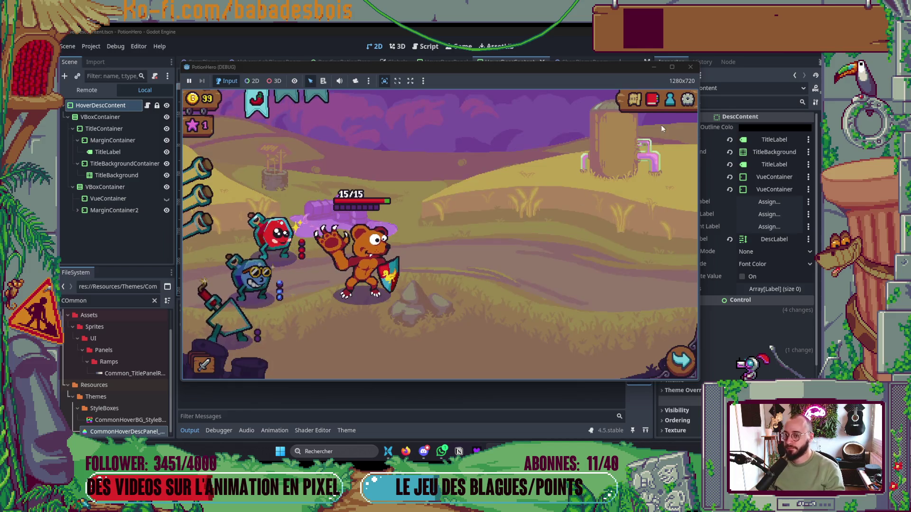
- Travel to the shop and view the 'Enclume dorée' and 'Uppercut surprise' tooltips, then close the game
click(635, 102)
click(269, 265)
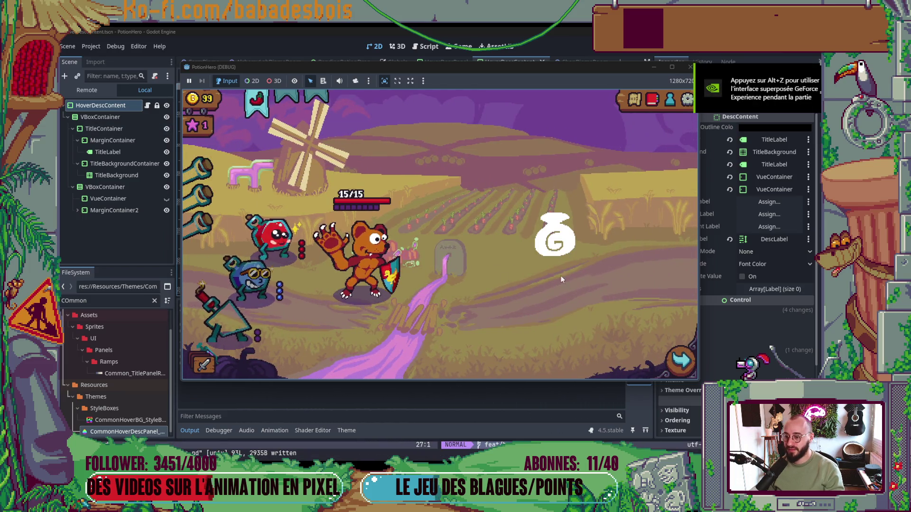
click(554, 243)
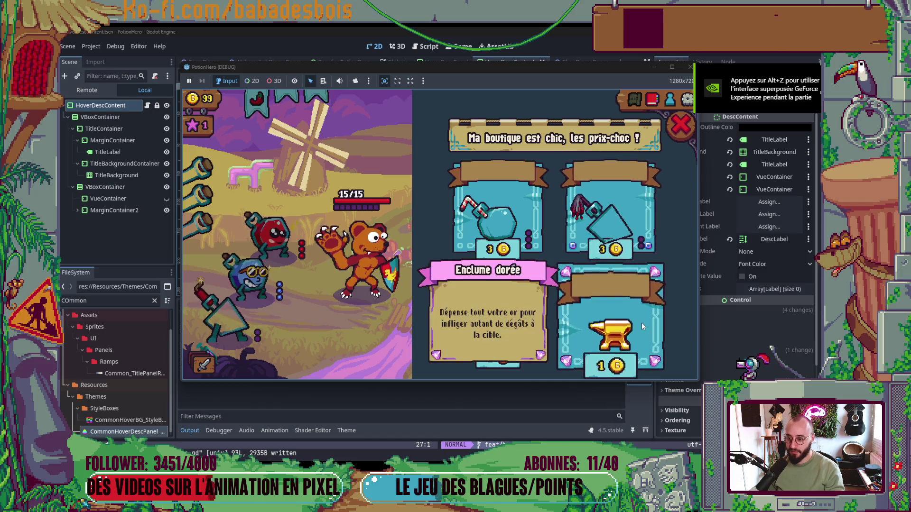
mouse_move(495, 331)
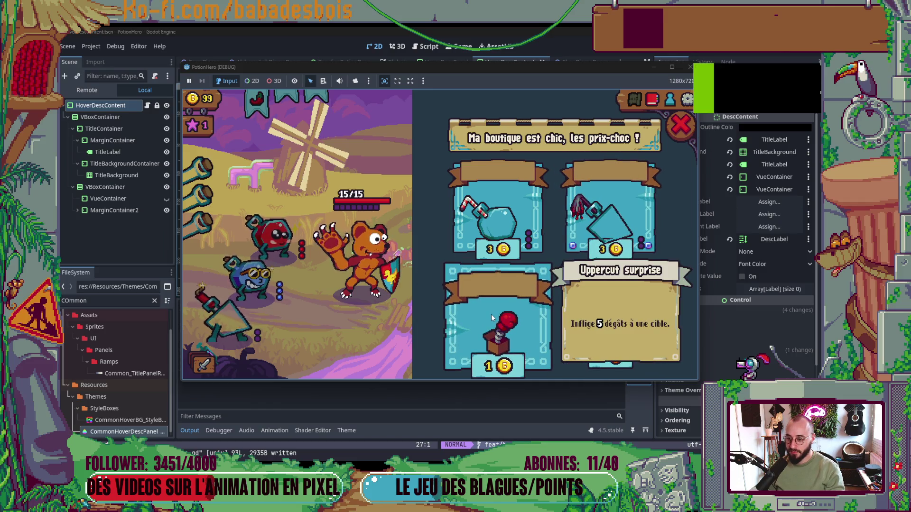
click(690, 67)
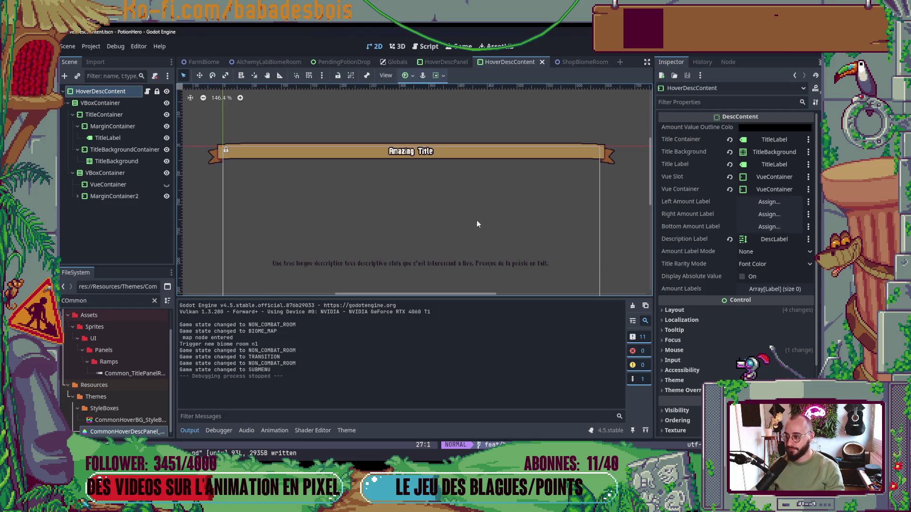
key(alt+Tab)
key(alt+Tab)
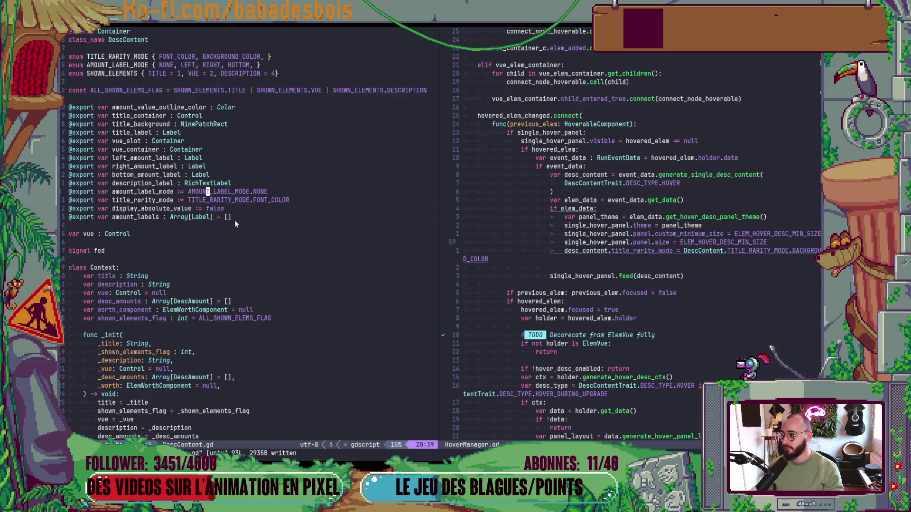
- Add a second 'title_cont.visible = show_elem' line under the TITLE case in feed(), then rerun the game
scroll(234, 220, down, 14)
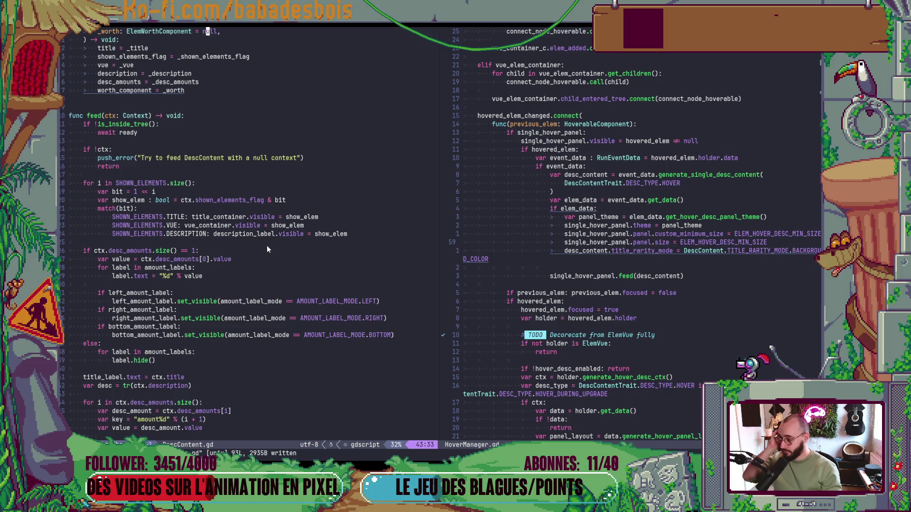
scroll(230, 194, up, 5)
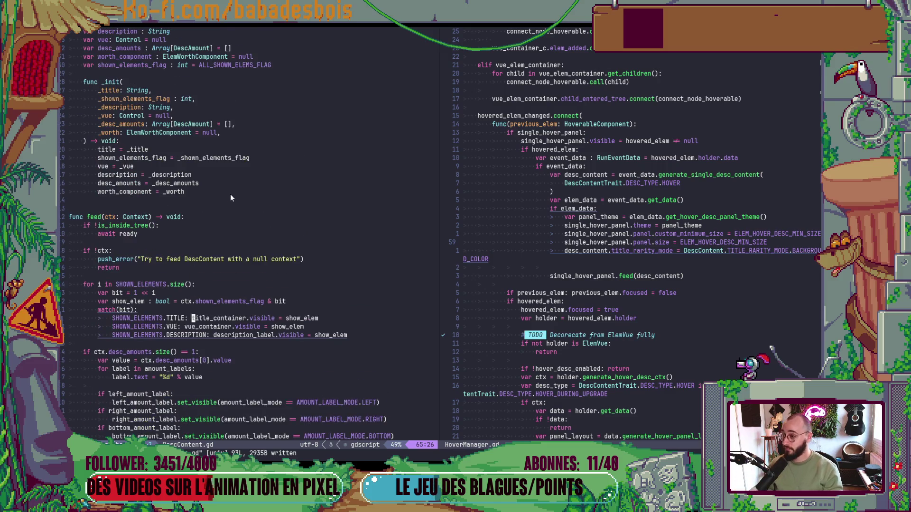
scroll(228, 197, up, 2)
scroll(226, 199, down, 3)
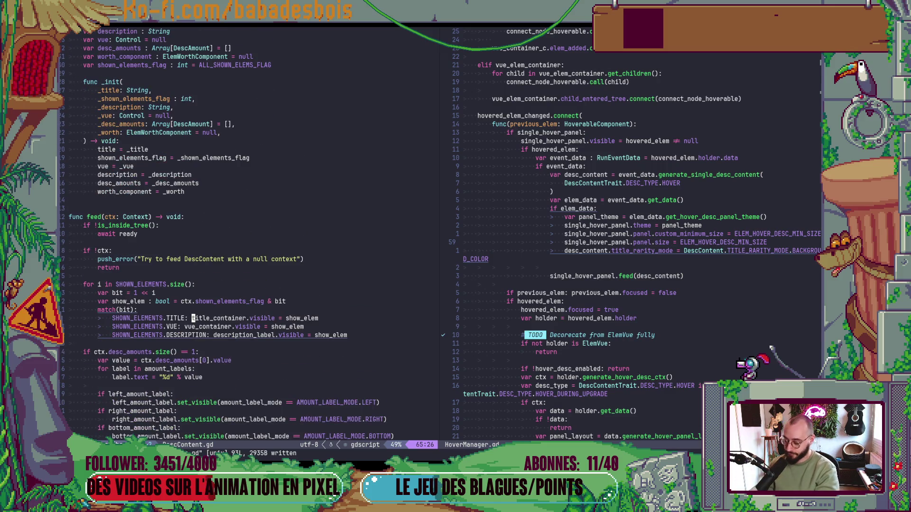
key(i)
key(Return)
key(Escape)
text(otitle_cont)
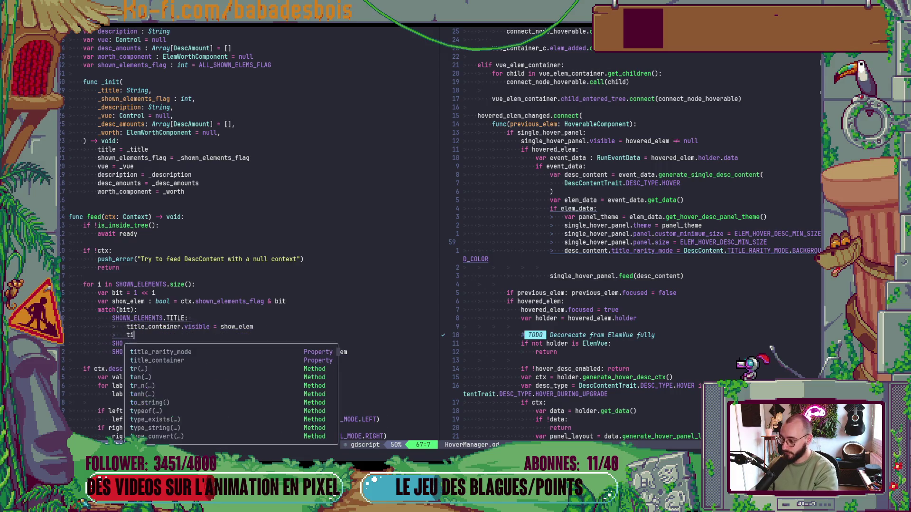
text(.vi)
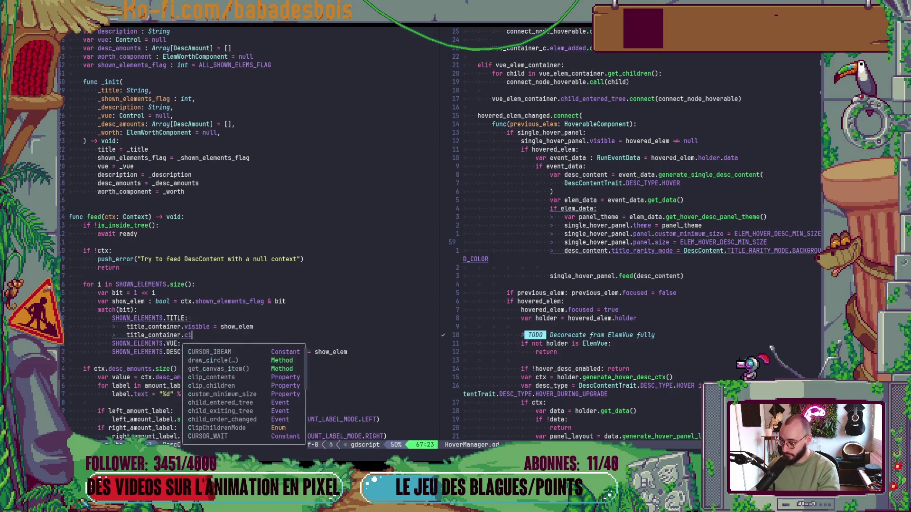
text(sible =)
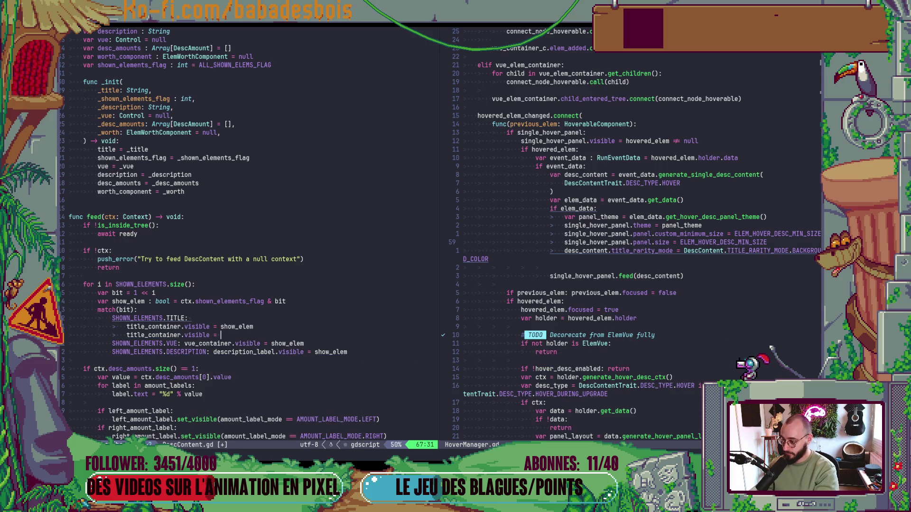
text(show_elem)
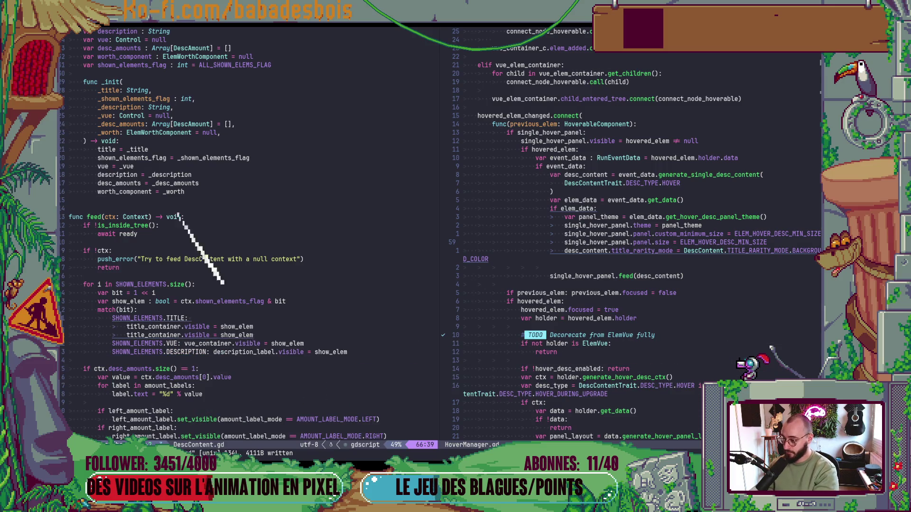
key(Up)
key(alt+Tab)
key(F5)
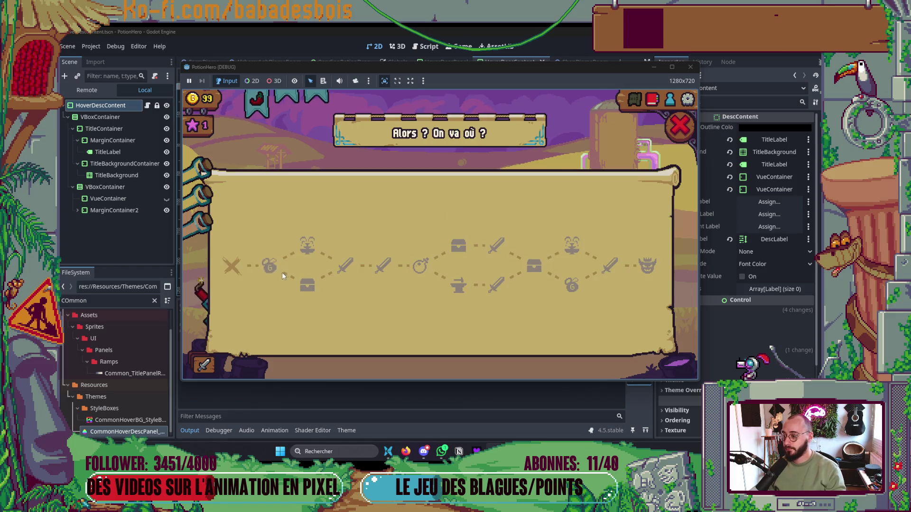
- Travel to the shop, where the 'Limonade' and 'Flacon maso 3' tooltips appear, then return to DescContent.gd
click(282, 272)
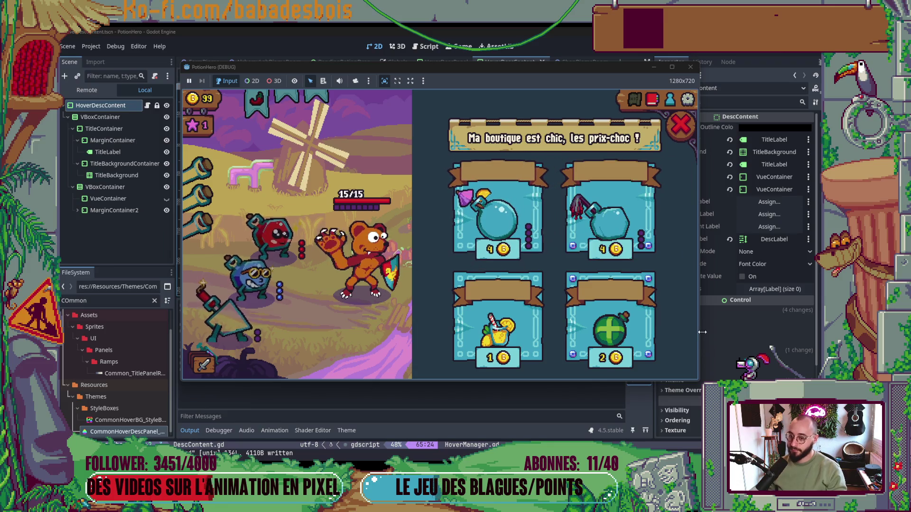
key(alt+Tab)
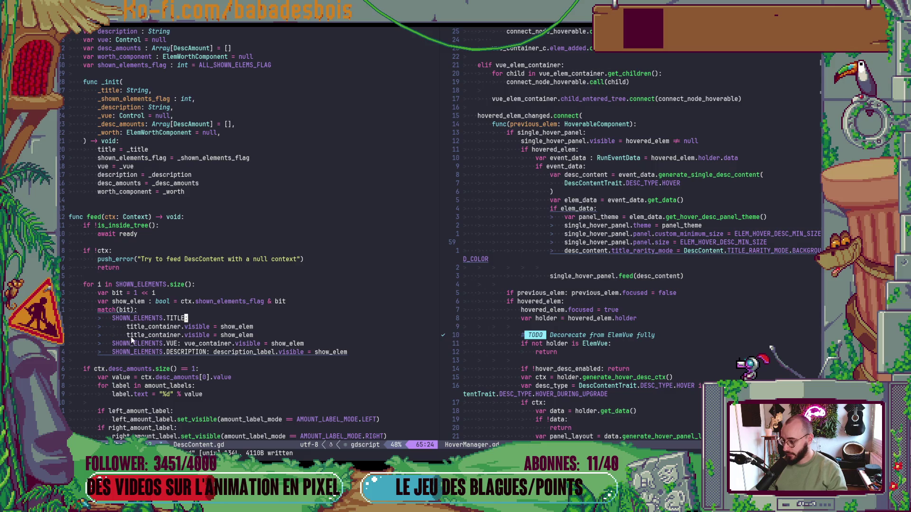
- Change the duplicated title_container on line 67 to title_background, save, and launch the game
key(l)
key(l)
key(l)
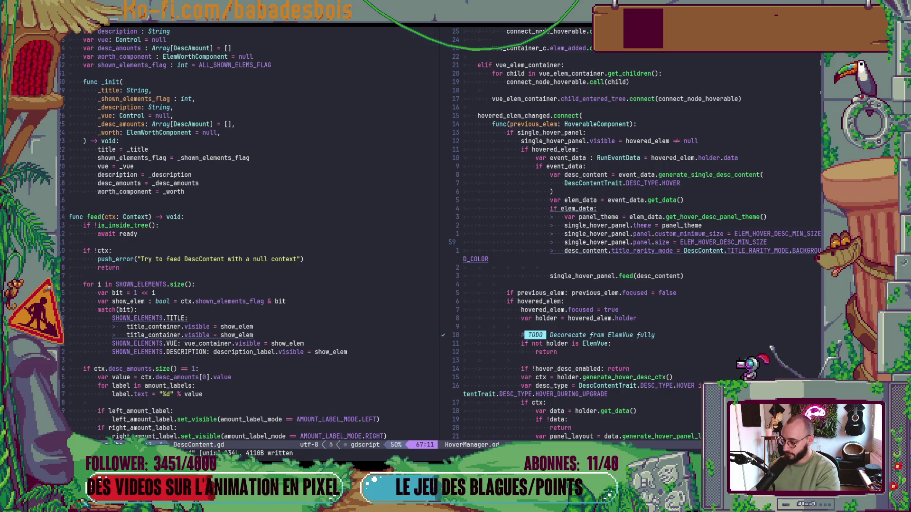
text(ackground)
key(Escape)
key(ctrl+s)
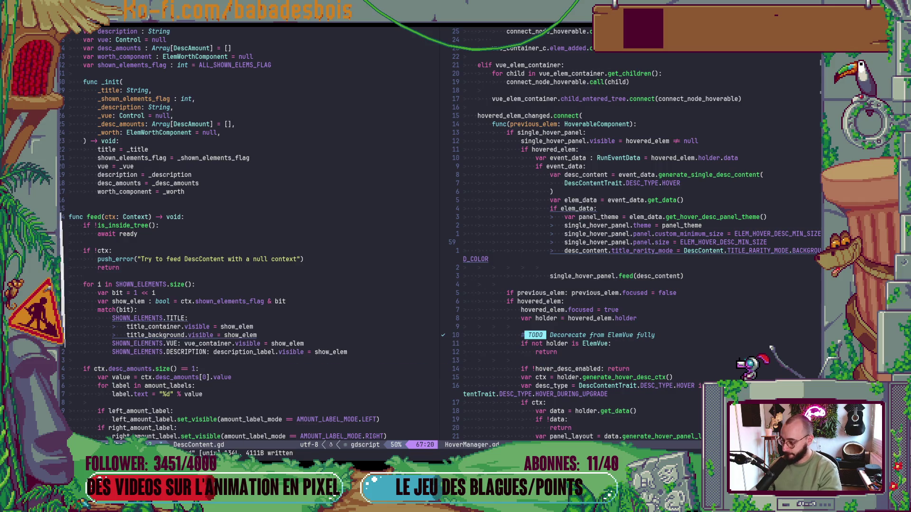
key(F5)
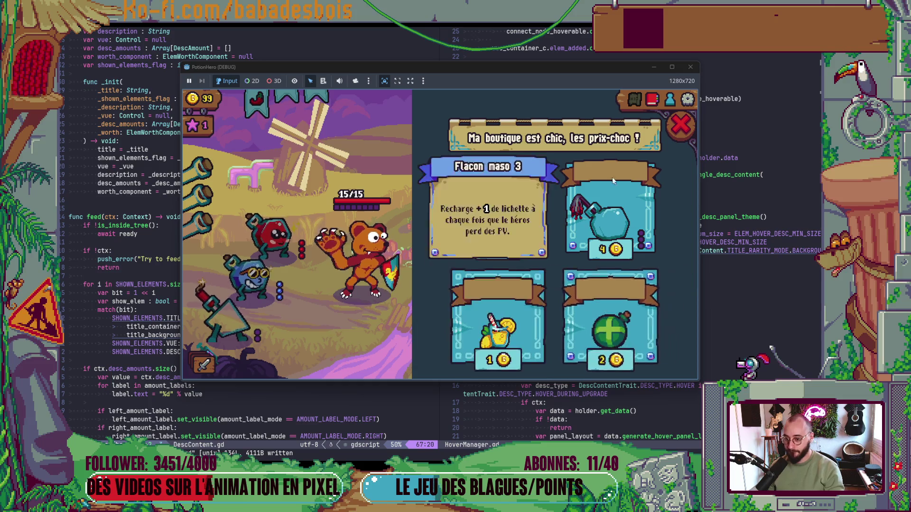
- Restart the game and travel to the shop to check the 'Flacon estival 4', 'Enclume dorée' and 'Uppercut surprise' tooltips
click(681, 125)
click(553, 237)
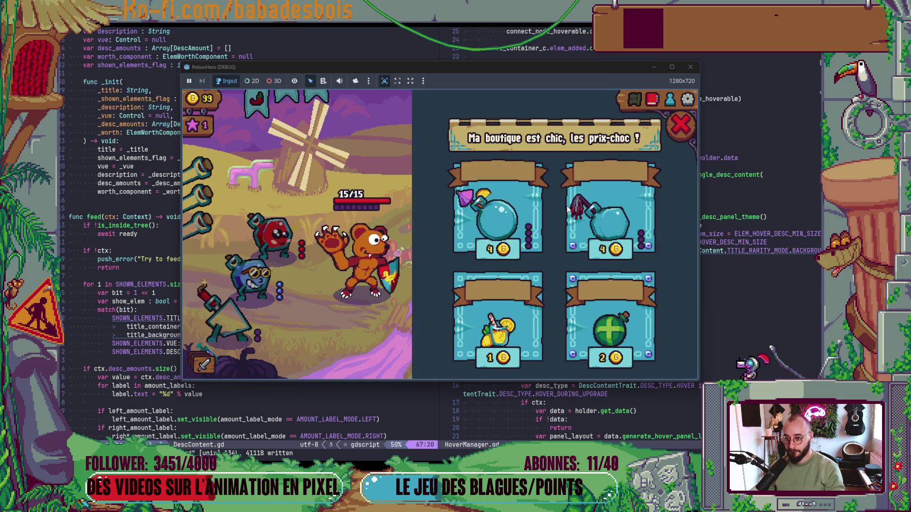
click(679, 127)
click(694, 53)
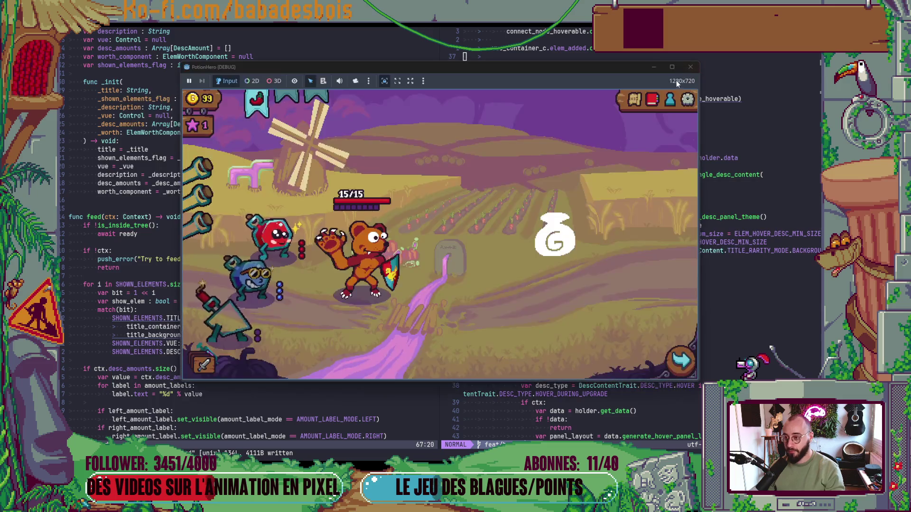
click(690, 67)
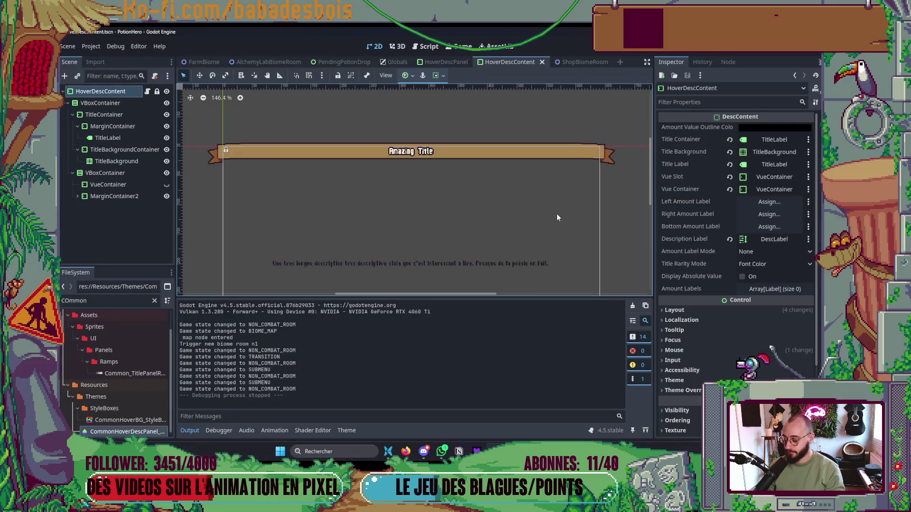
key(F5)
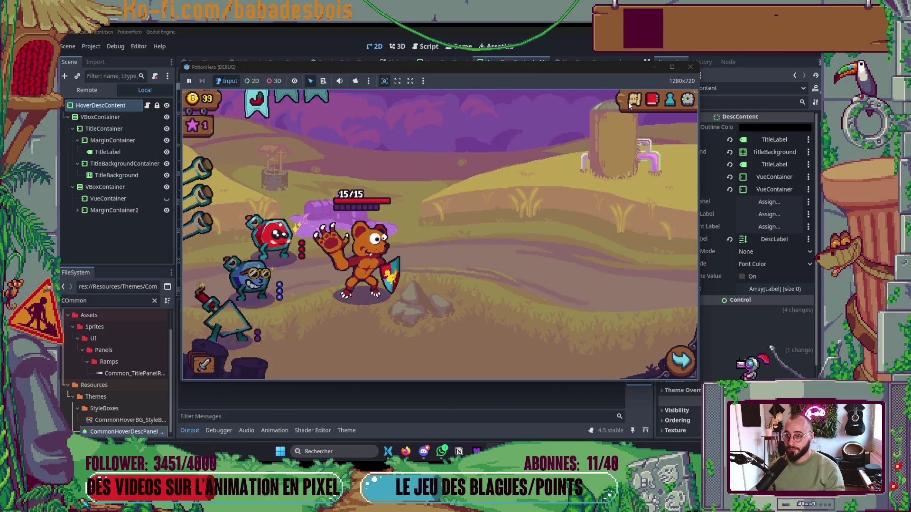
click(631, 100)
click(268, 262)
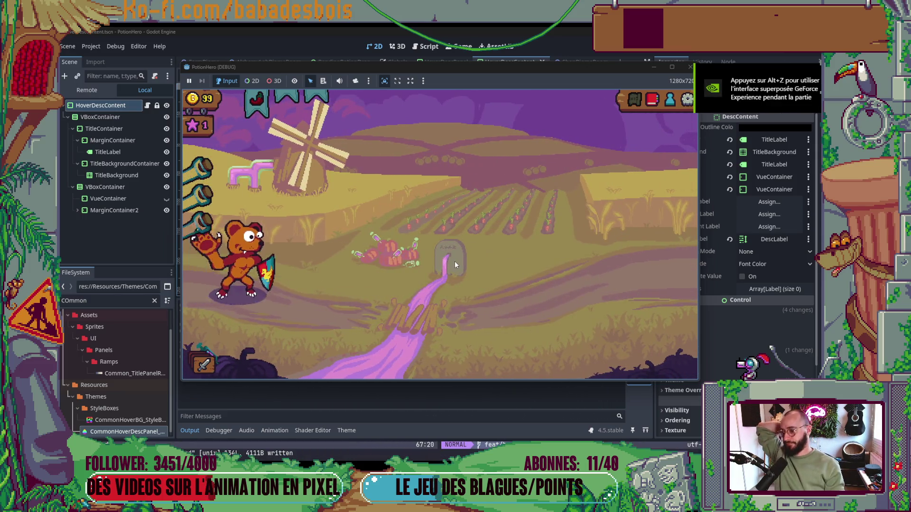
click(565, 243)
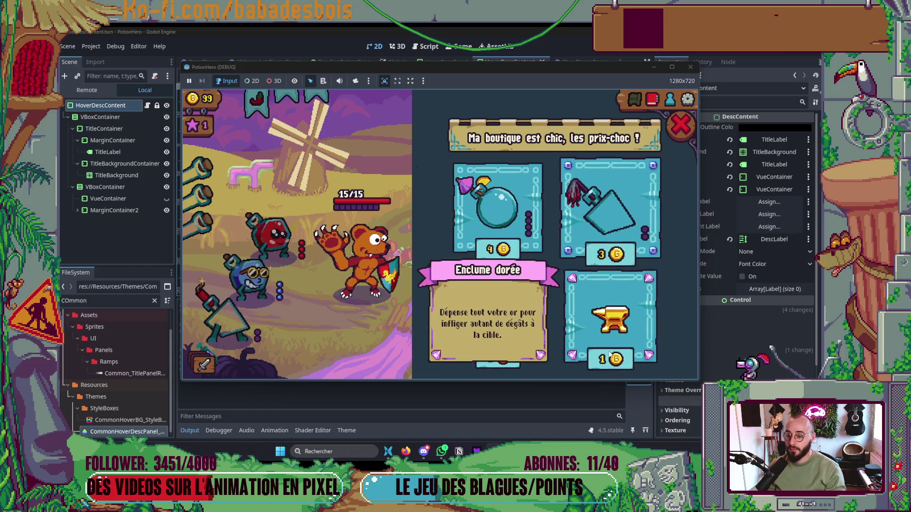
- Stop the game and inspect VueContainer's margin constants in the HoverDescPanel scene
click(690, 67)
click(443, 60)
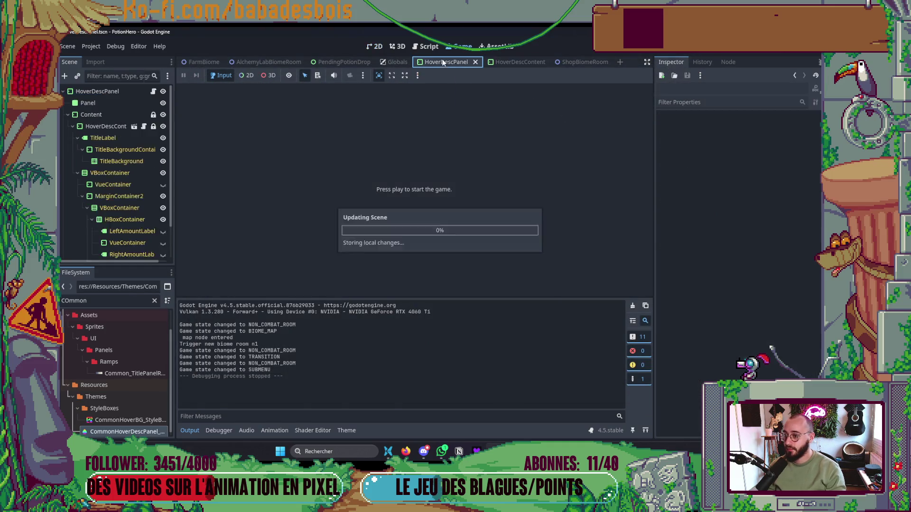
scroll(132, 189, down, 3)
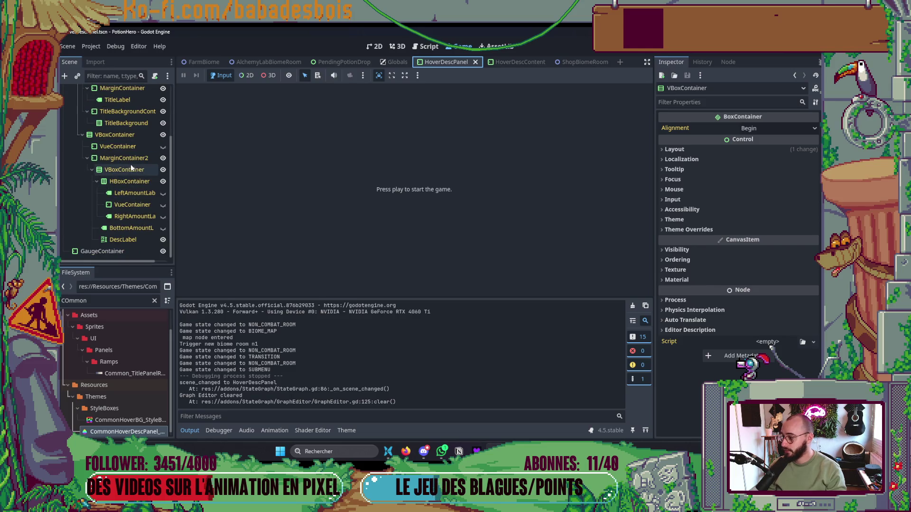
click(124, 146)
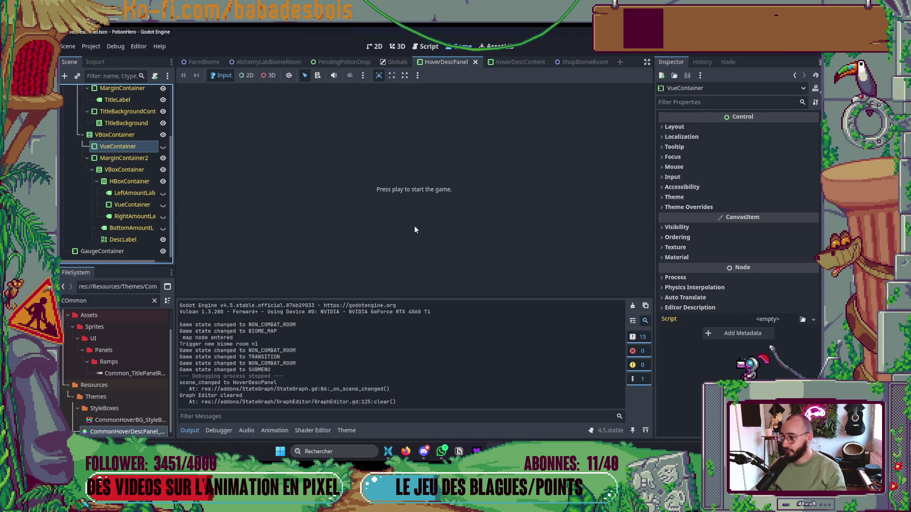
click(687, 207)
click(687, 217)
scroll(130, 180, up, 3)
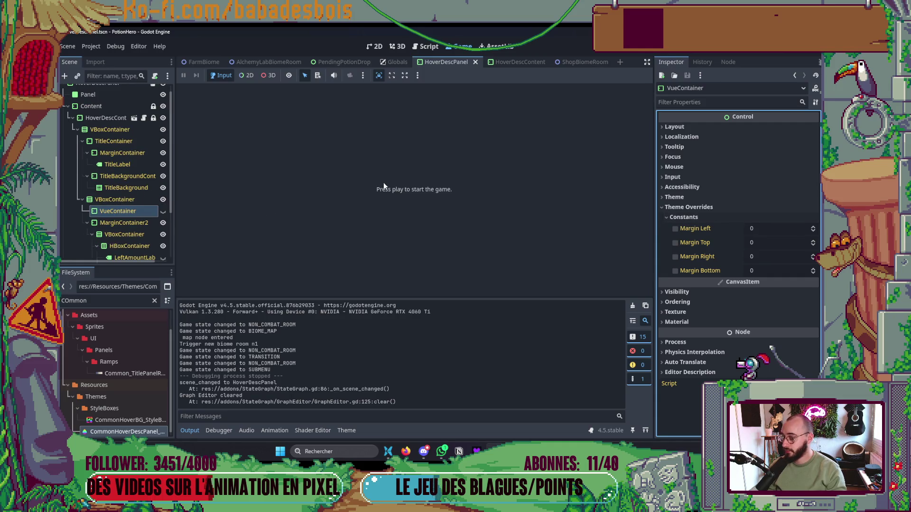
scroll(135, 189, up, 1)
- Hide and restore TitleContainer, TitleLabel and the title background to test the banner
click(374, 47)
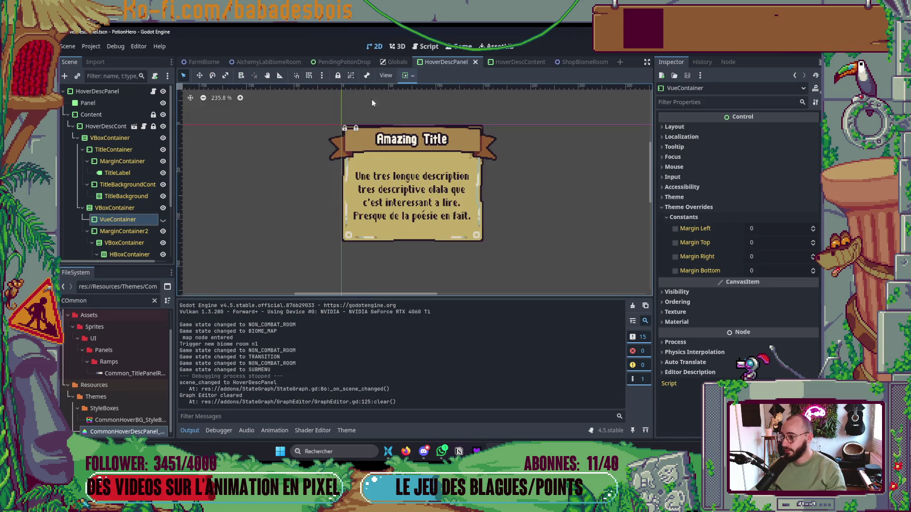
click(163, 150)
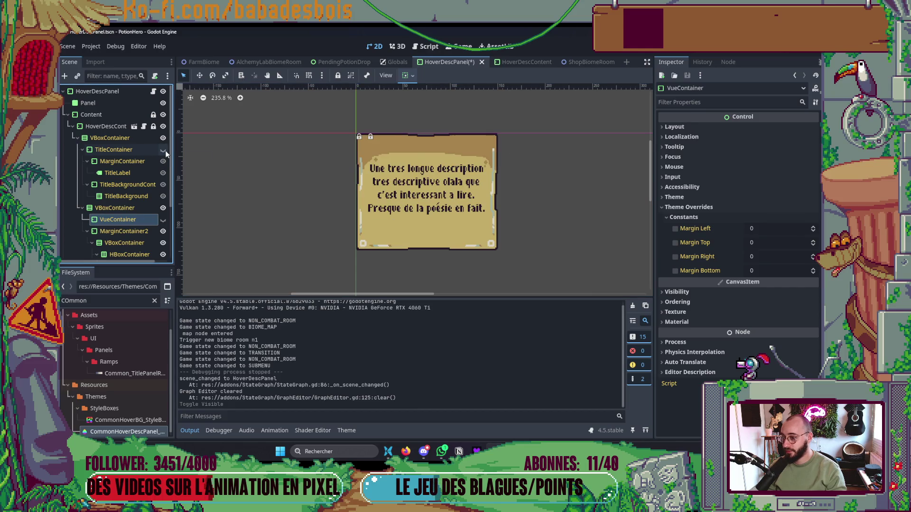
click(163, 149)
click(163, 173)
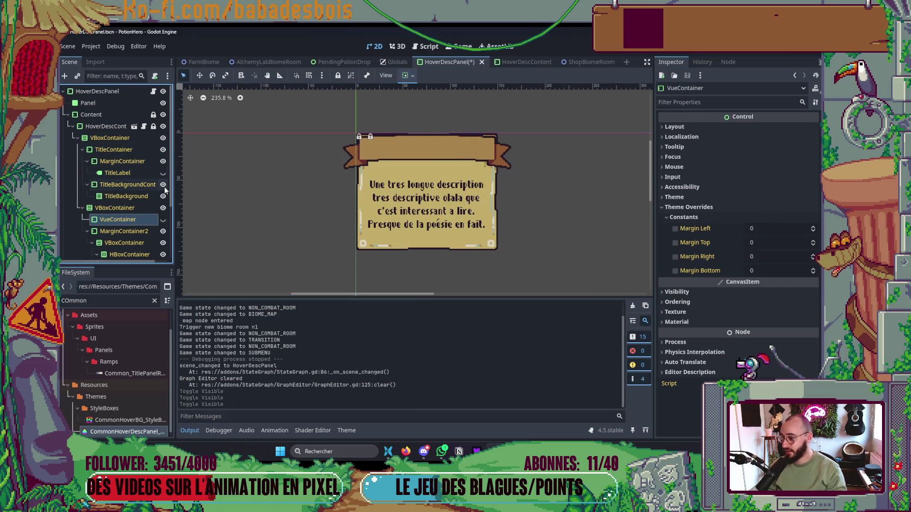
click(164, 185)
click(164, 185)
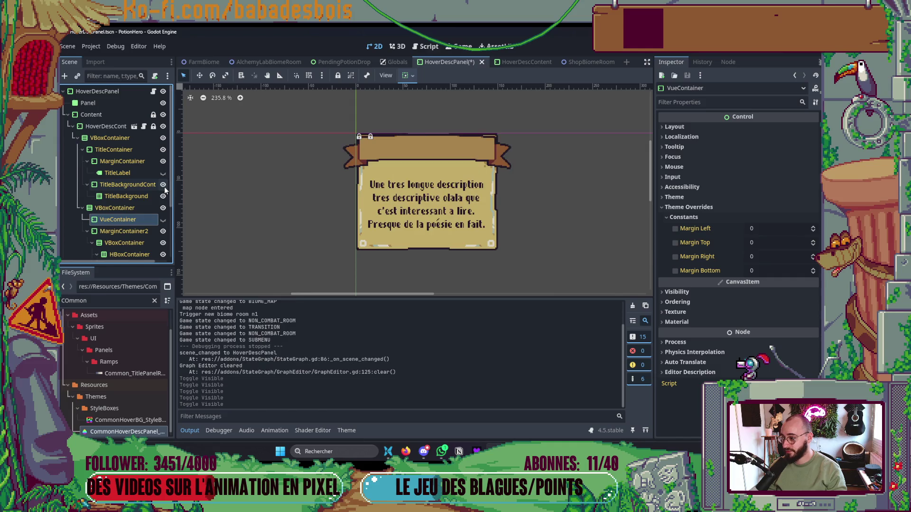
click(162, 173)
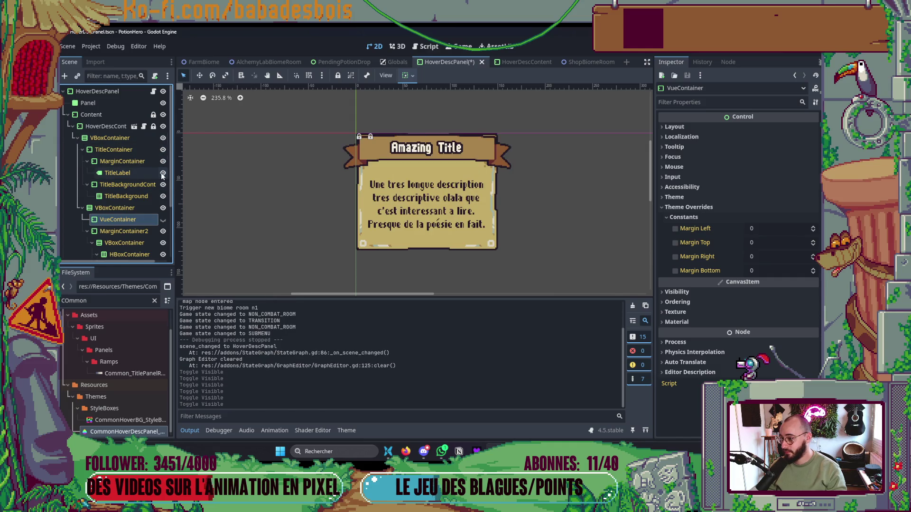
click(122, 138)
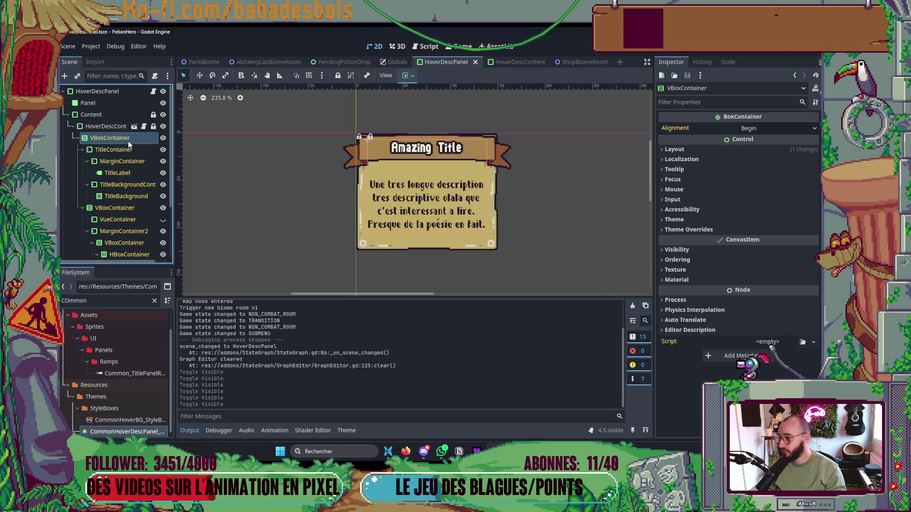
- Open the DescContent script from HoverDescContent's TitleContainer in the external editor
click(520, 62)
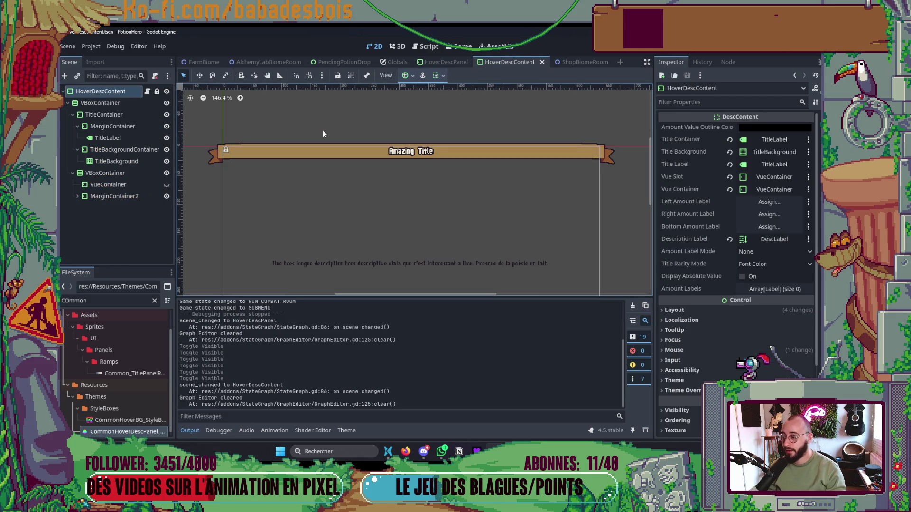
click(124, 114)
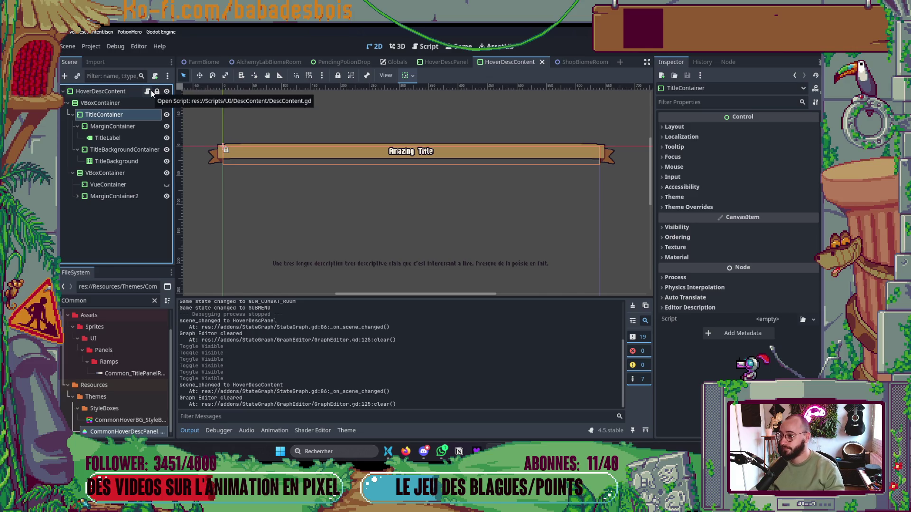
click(147, 91)
key(alt+Tab)
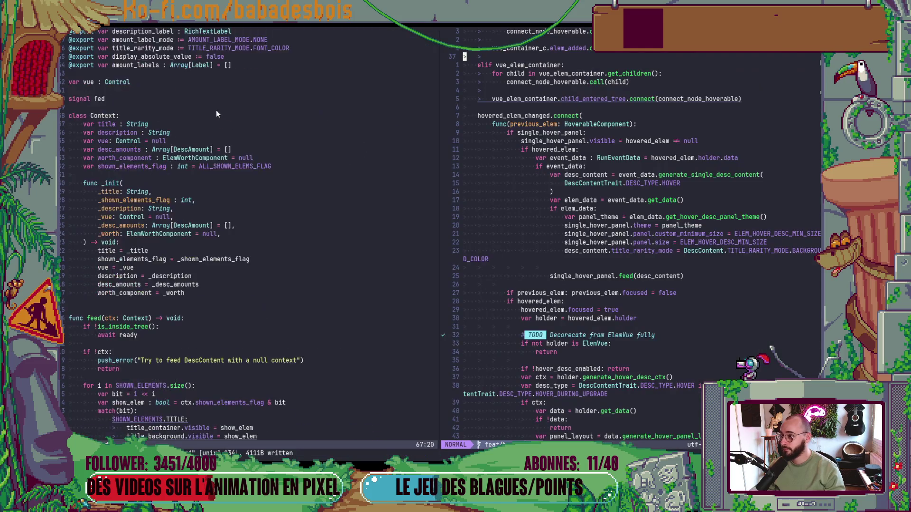
- Add an exported title_container Container variable under title_label in DescContent.gd
scroll(232, 124, up, 4)
click(250, 140)
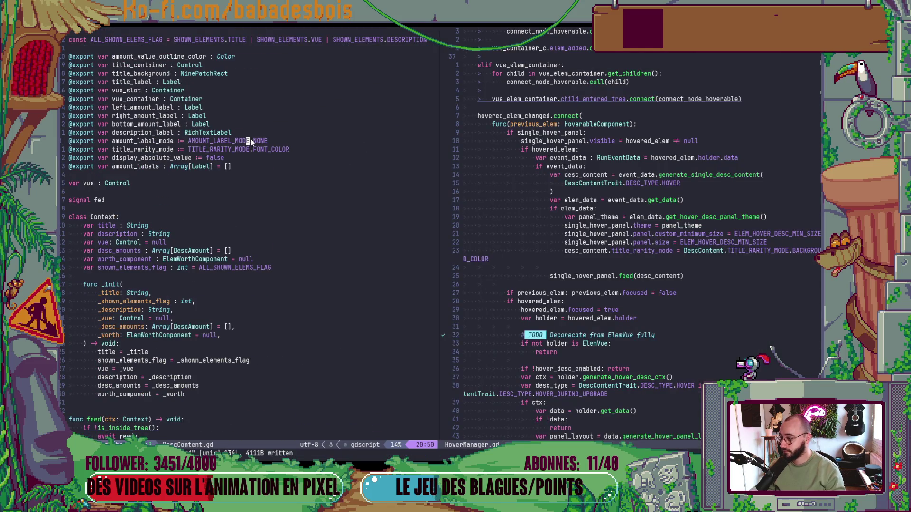
click(204, 83)
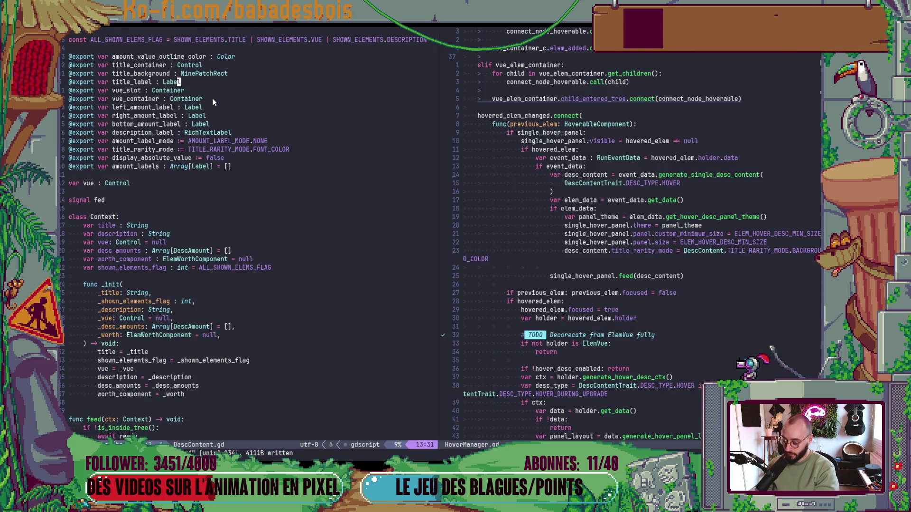
text(o)
text(@ex)
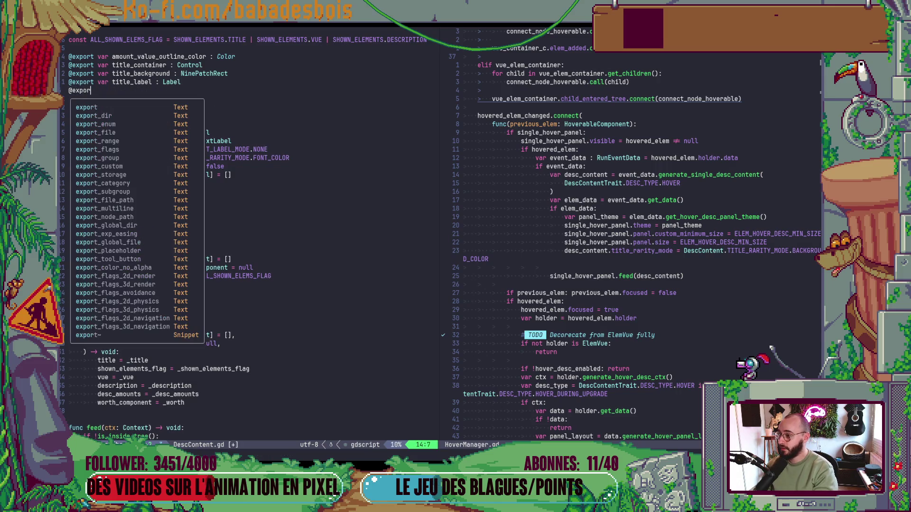
text(tg )
text(var title_c)
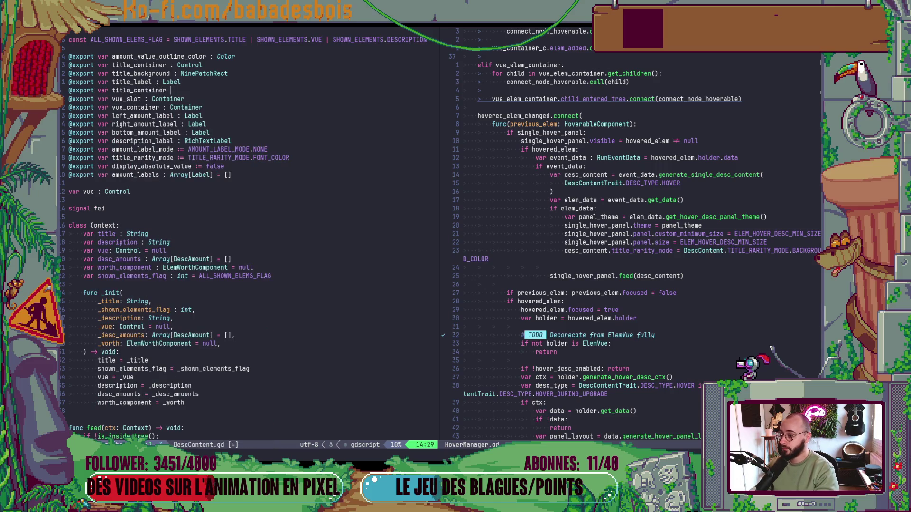
text(ontainer)
key(Escape)
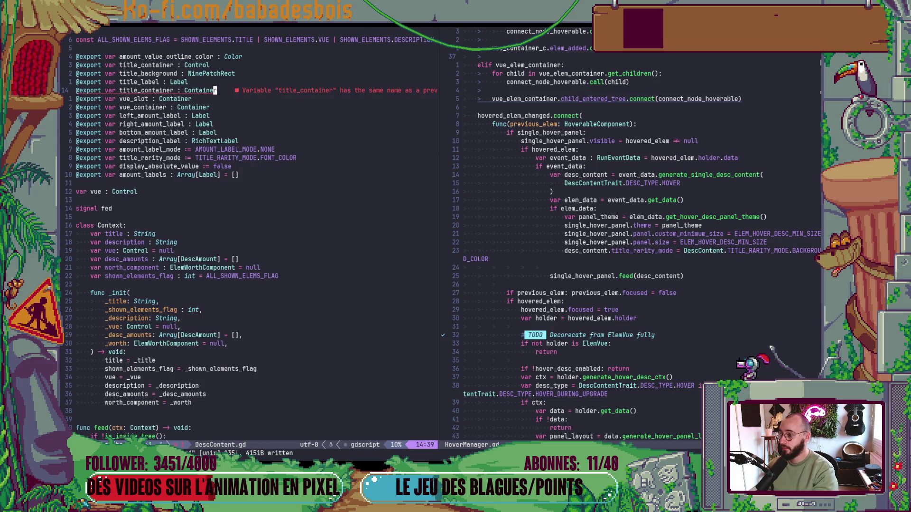
key(d)
key(d)
- Assign the TitleContainer node to the Title Container property in Godot
key(alt+Tab)
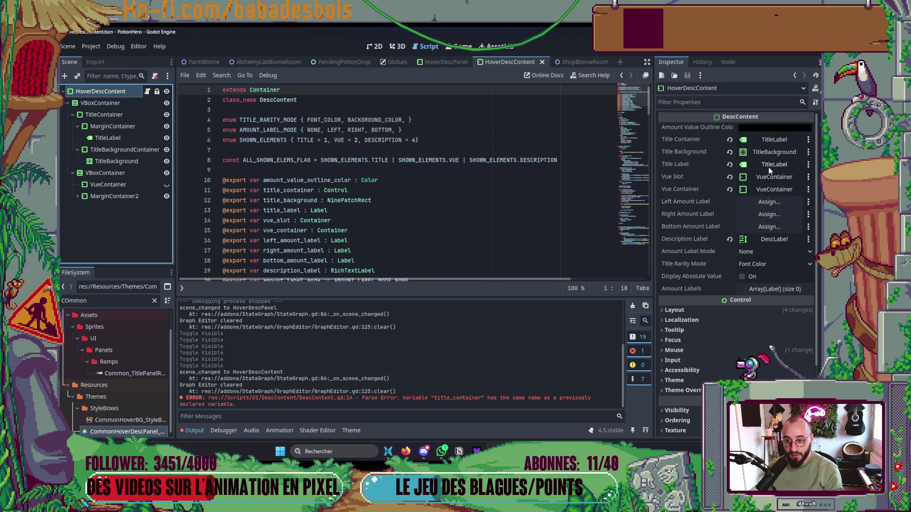
click(774, 139)
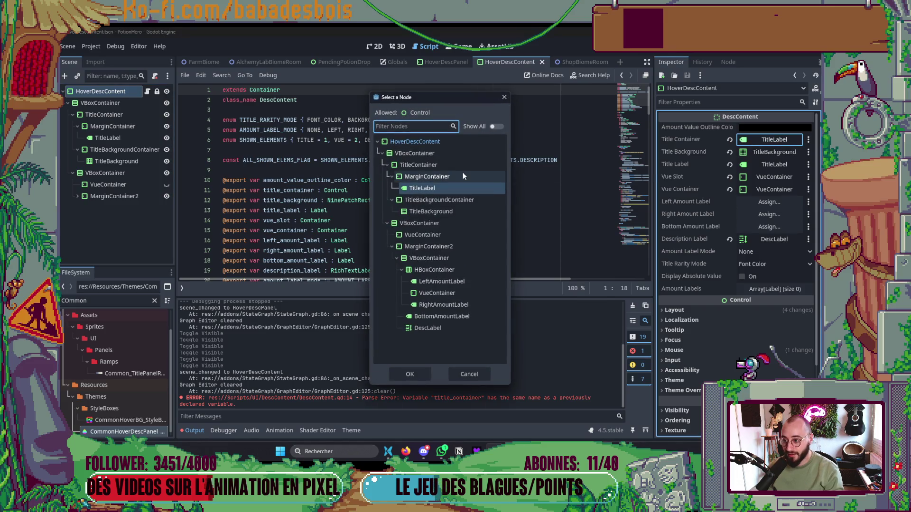
double_click(443, 164)
- Remove the title_background line so the TITLE case only toggles title_container, save, and run
key(alt+Tab)
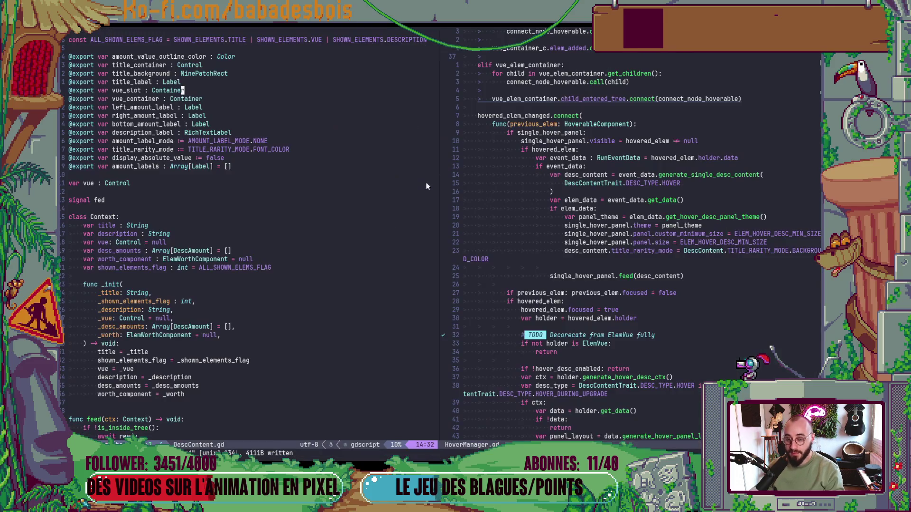
scroll(300, 260, down, 11)
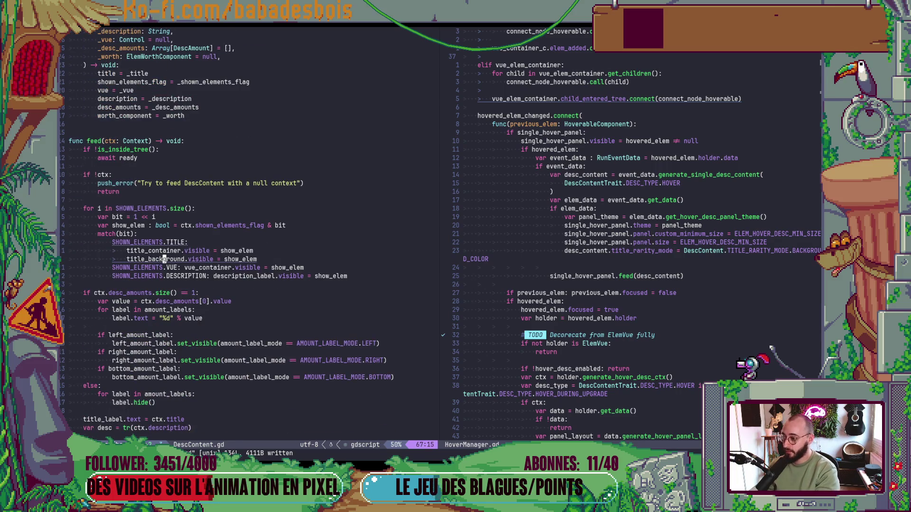
key(d)
key(d)
key(k)
key(k)
key(shift+j)
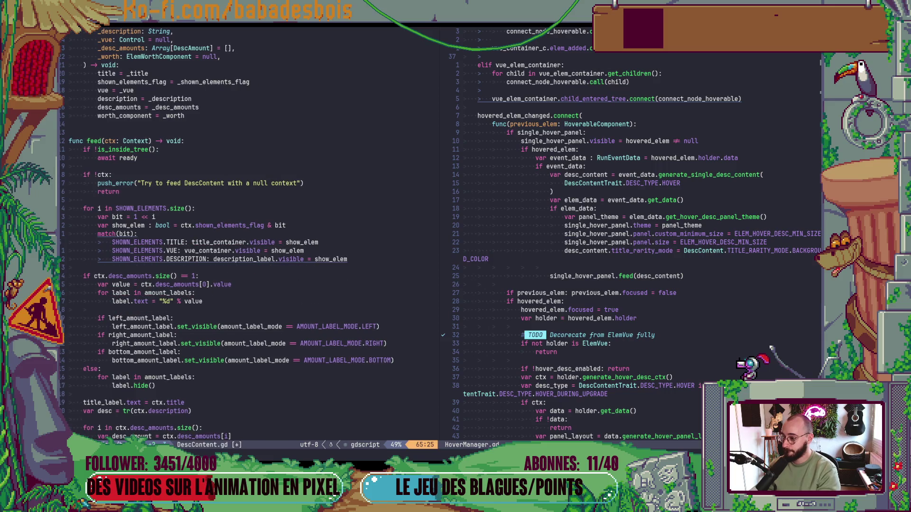
key(alt+Tab)
key(F5)
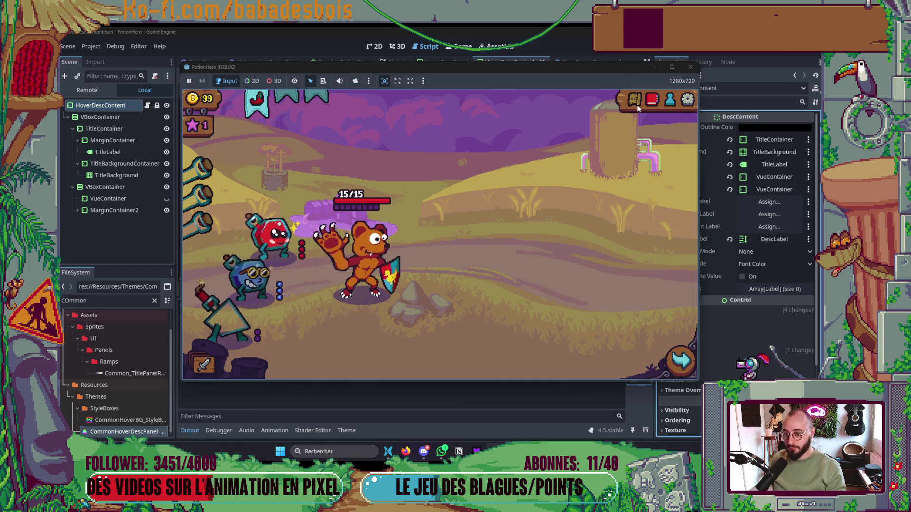
- Travel to the shop and hover the item cards to check their tooltips
click(636, 102)
click(278, 270)
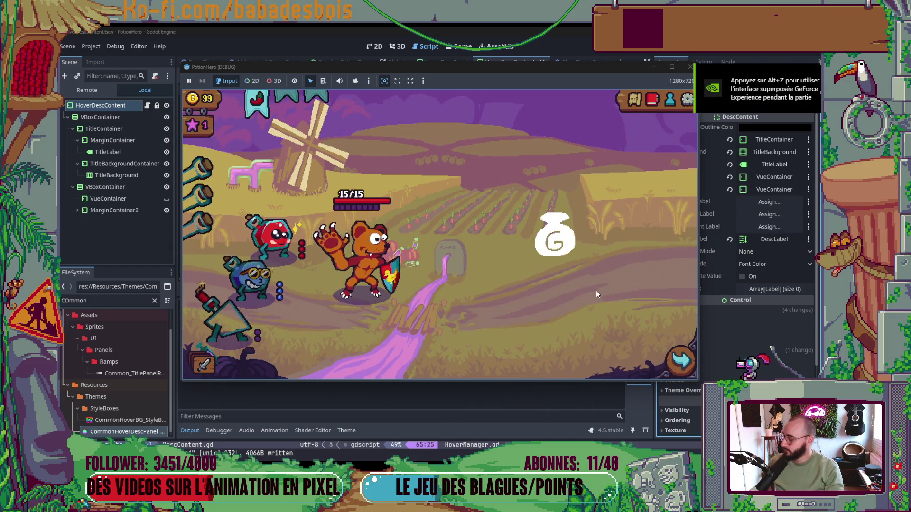
click(553, 240)
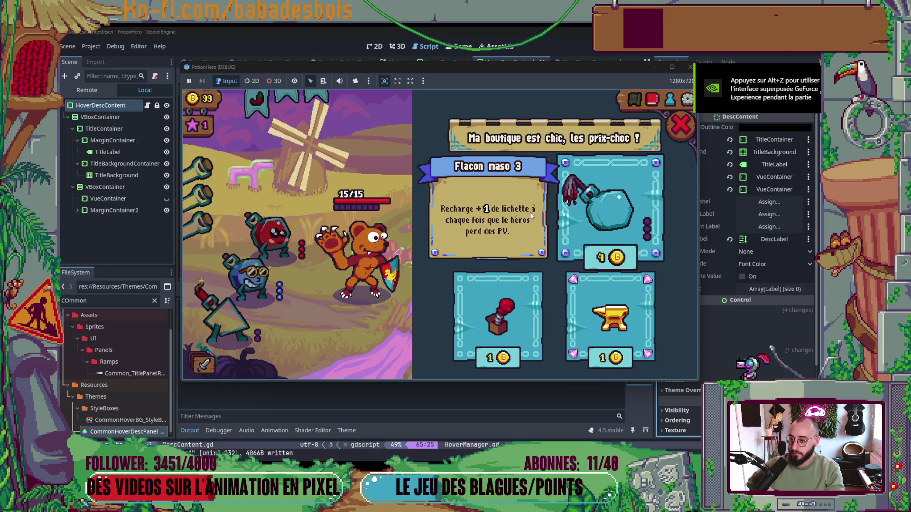
mouse_move(521, 303)
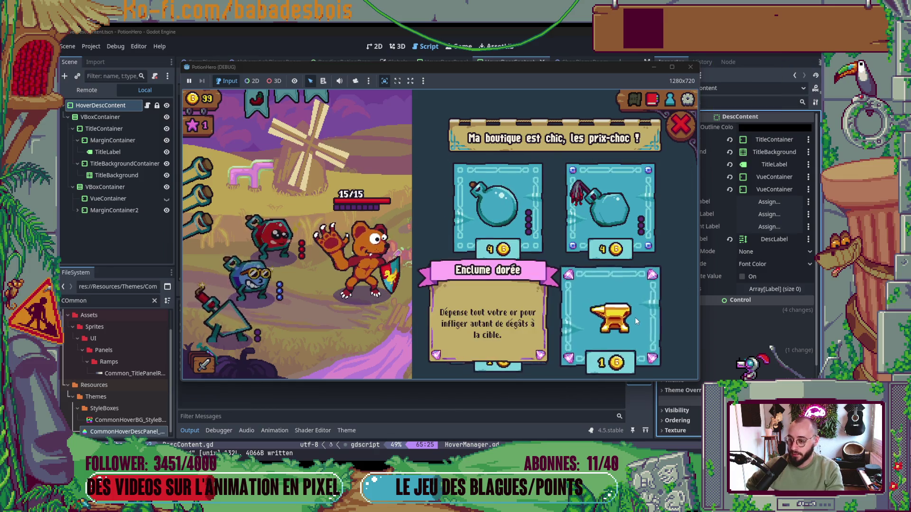
mouse_move(502, 222)
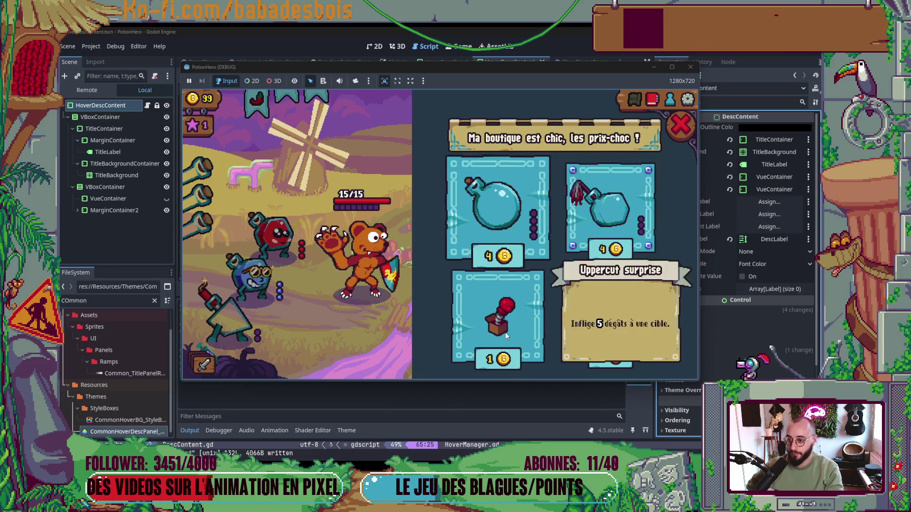
mouse_move(633, 234)
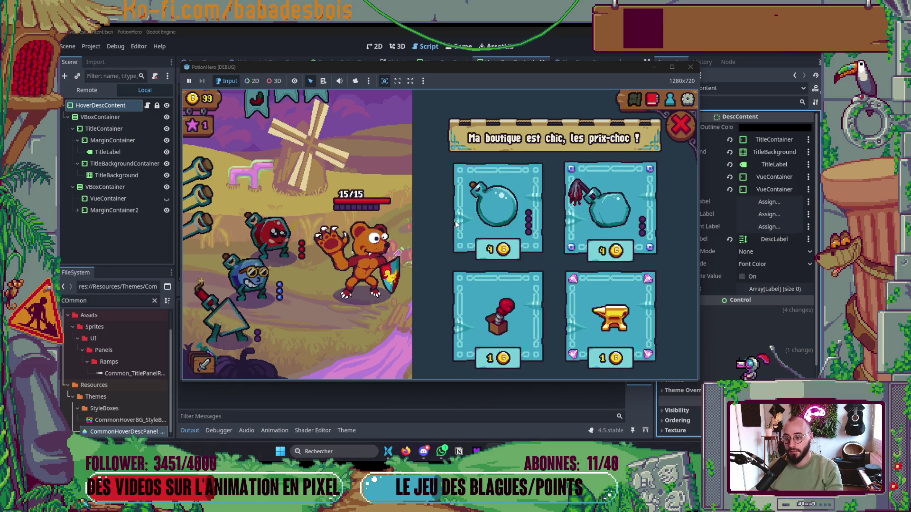
click(681, 125)
- Rerun the game, revisit the shop and hover each item, seeing 'Moulinet' and 'Chaussette qui fouette' tooltips
click(690, 67)
key(ctrl+s)
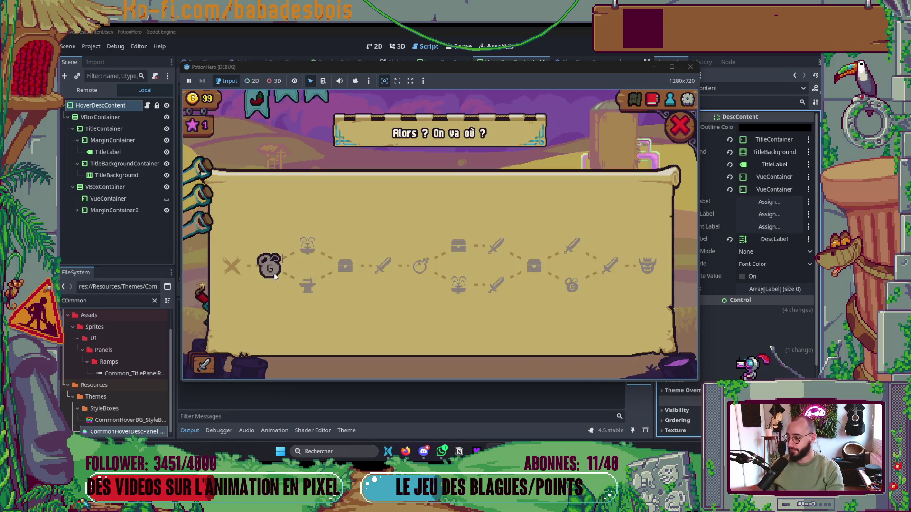
click(275, 275)
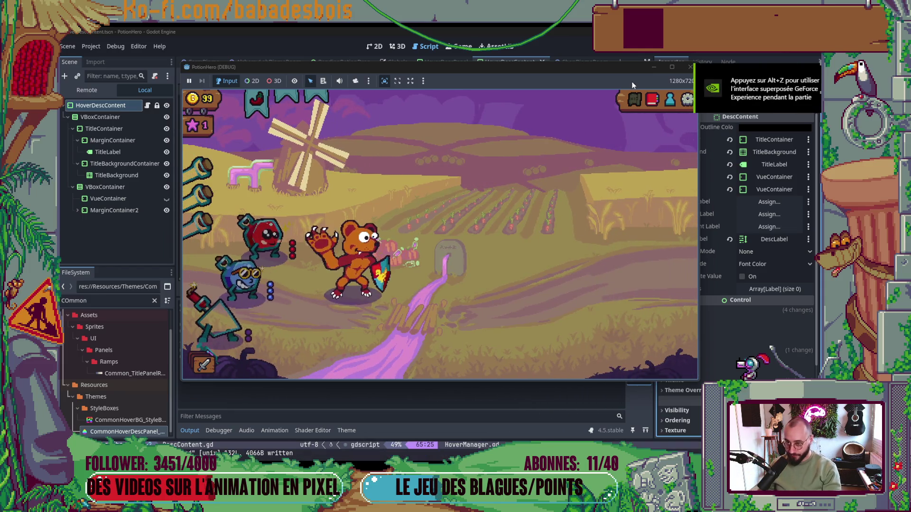
click(548, 246)
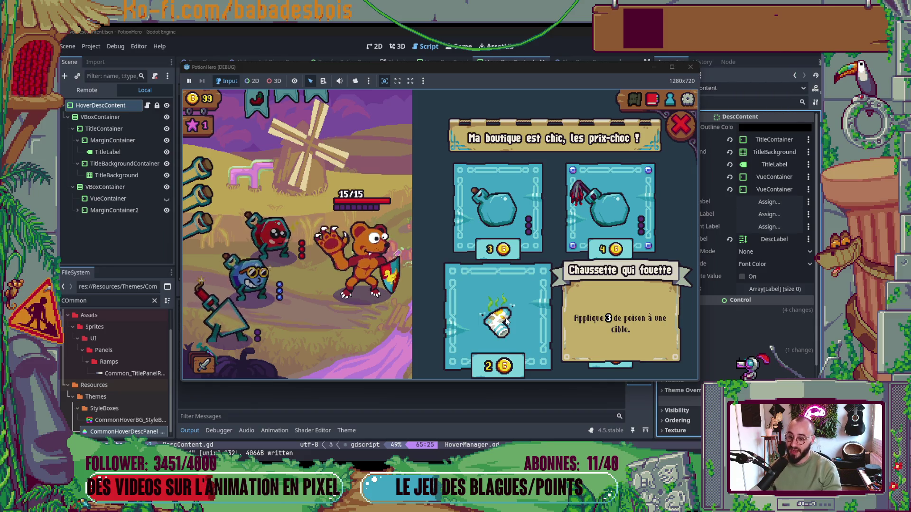
mouse_move(614, 235)
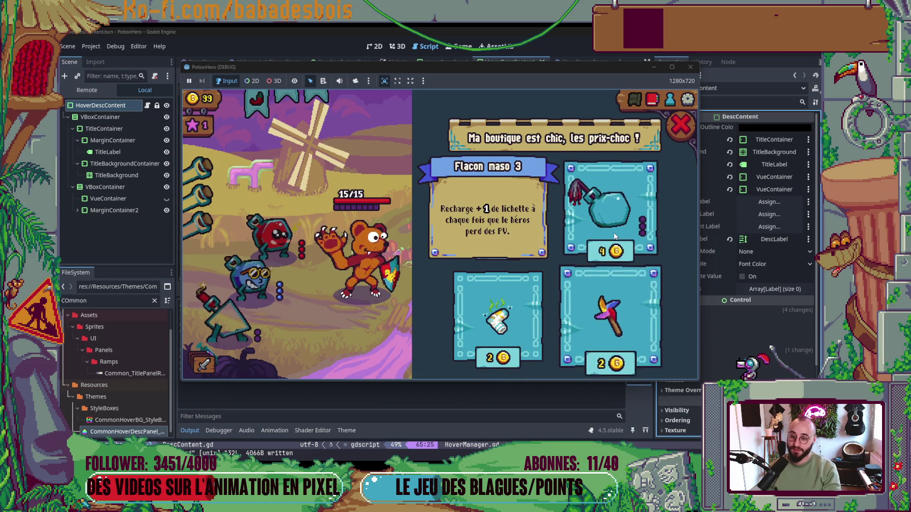
mouse_move(608, 271)
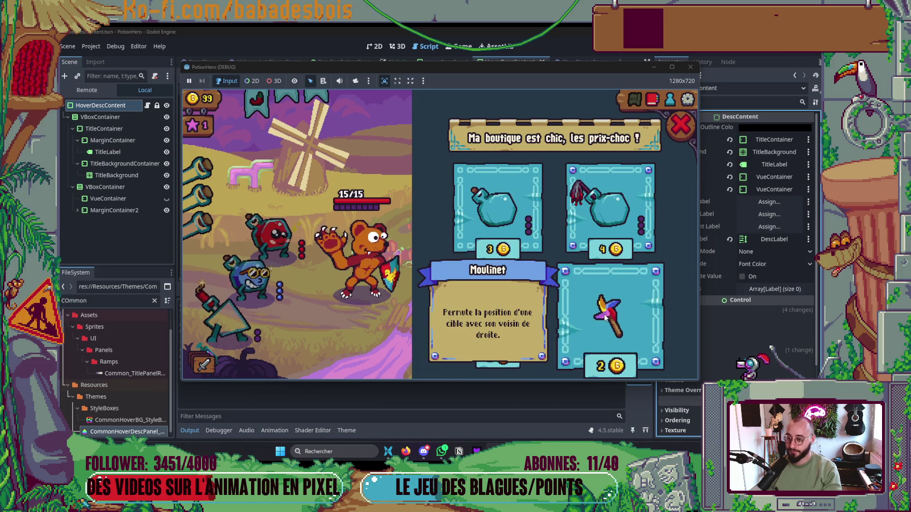
mouse_move(517, 221)
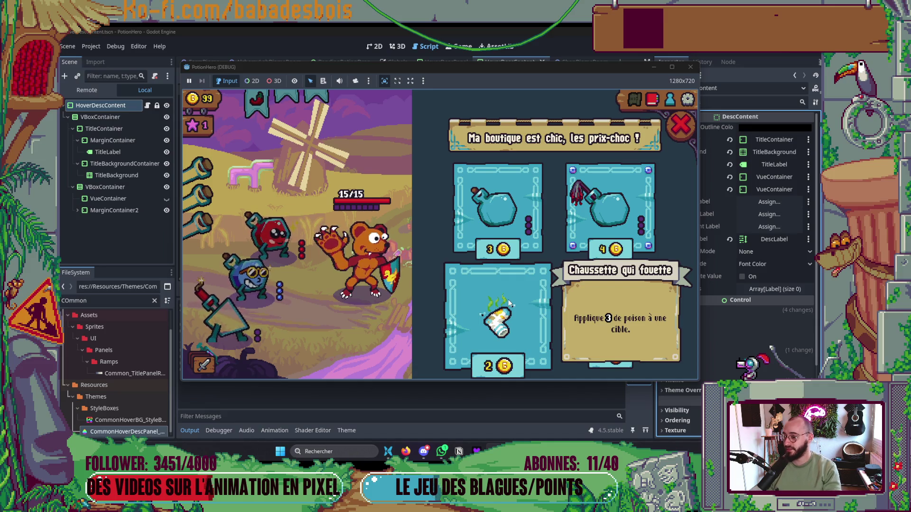
mouse_move(678, 302)
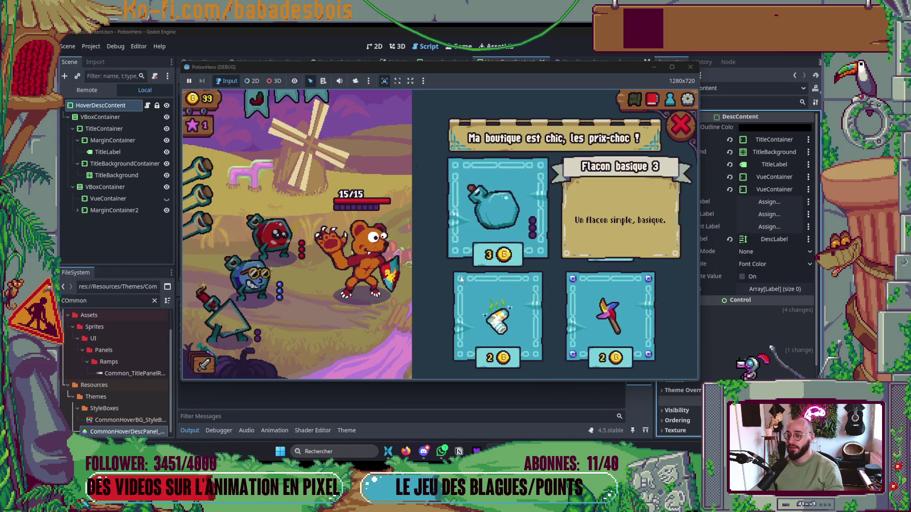
click(406, 451)
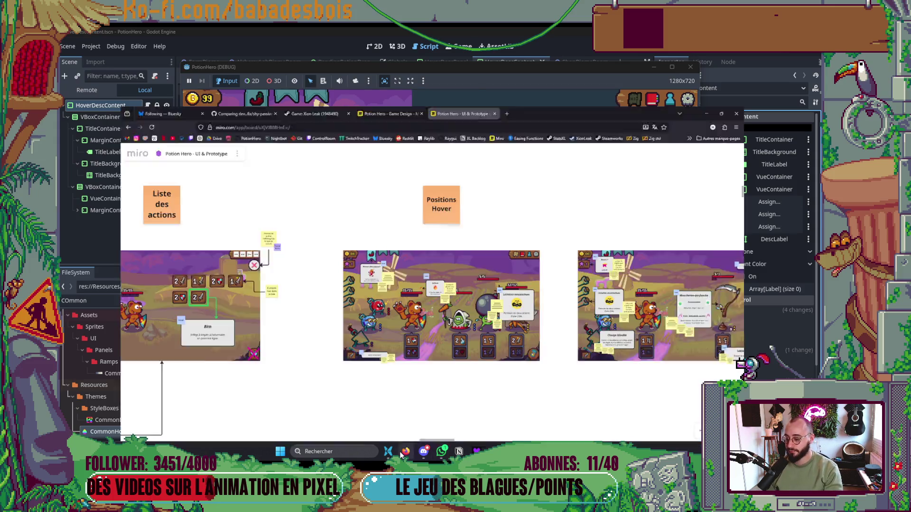
- Zoom out and pan the Potion Hero UI board, then return to the game's shop
scroll(407, 352, down, 3)
drag(407, 352, 446, 277)
scroll(452, 218, down, 3)
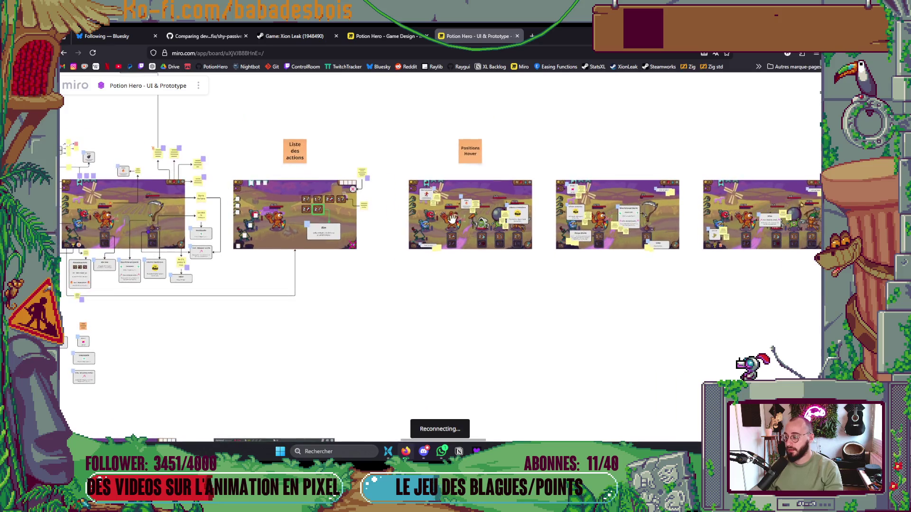
key(alt+Tab)
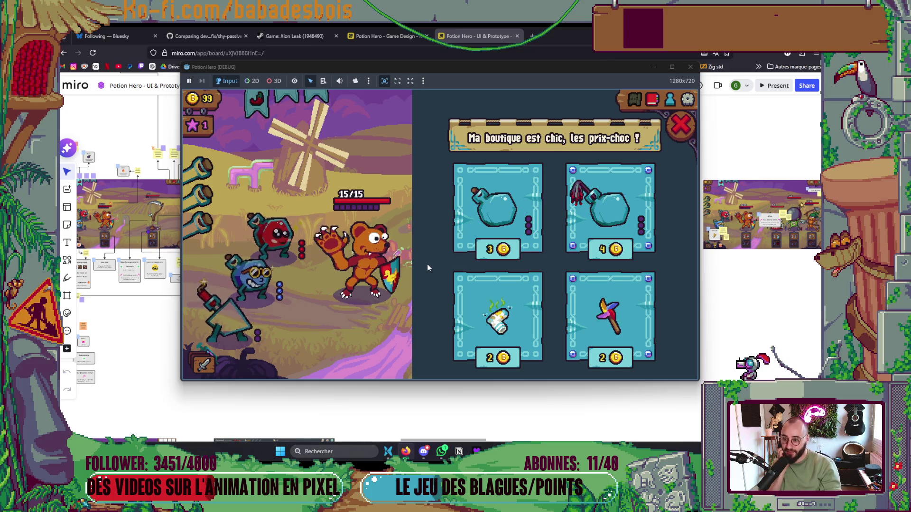
mouse_move(464, 206)
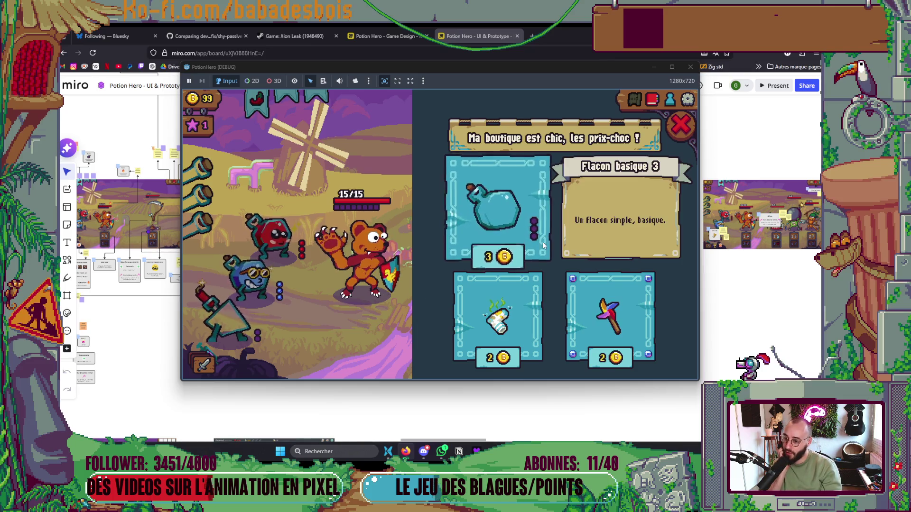
mouse_move(511, 169)
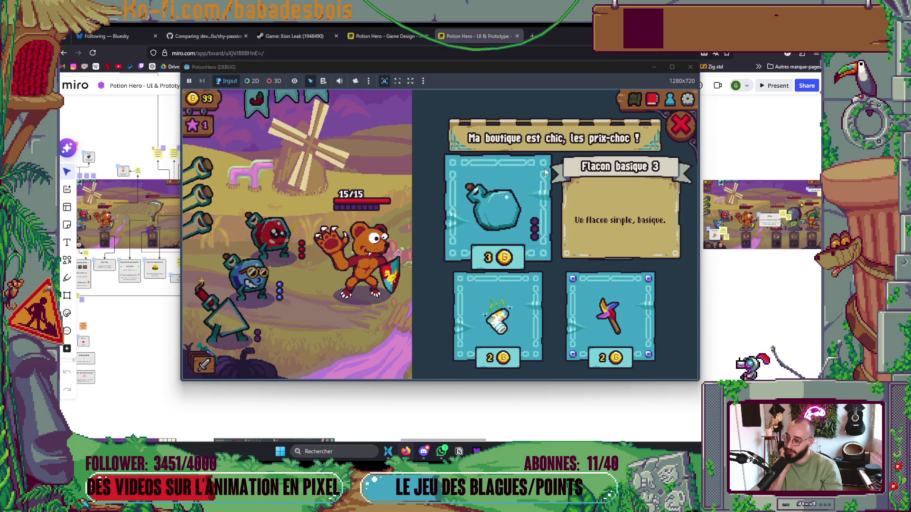
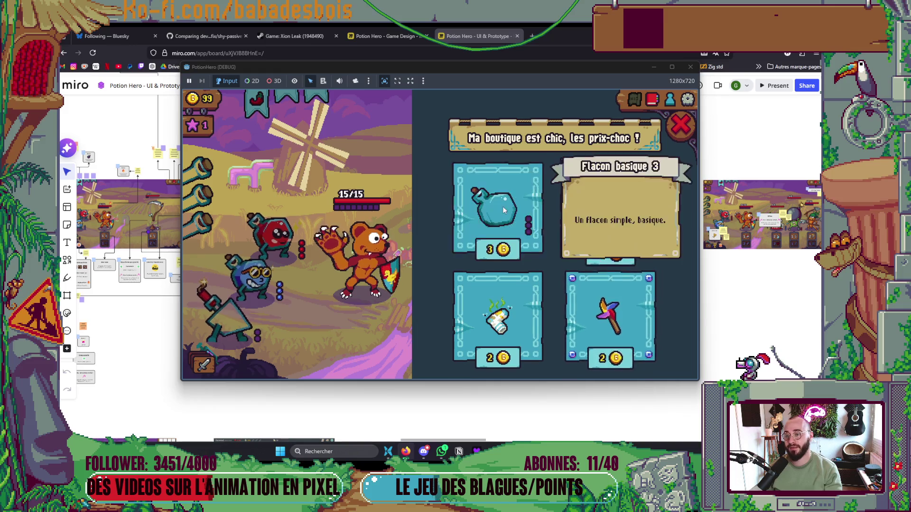
- Check the tooltips of each shop item and the flask character, then close the shop and the debug game
mouse_move(617, 207)
mouse_move(616, 321)
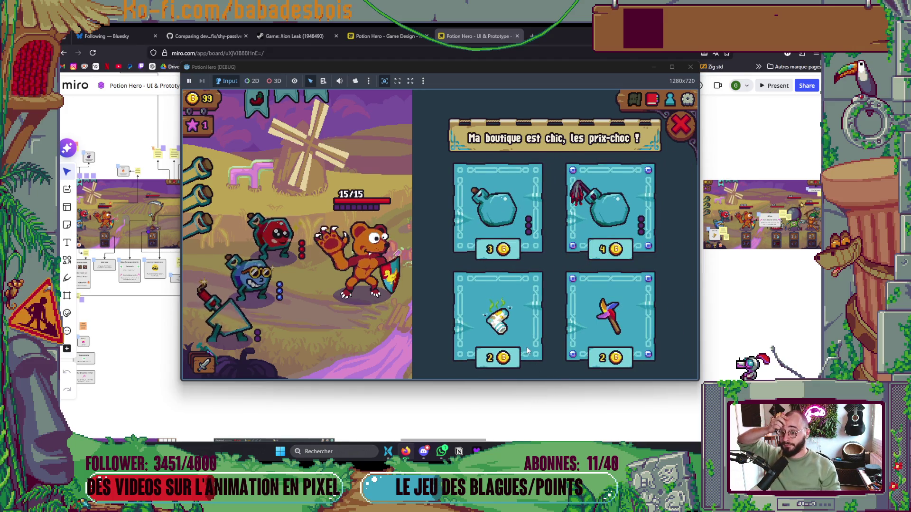
mouse_move(509, 311)
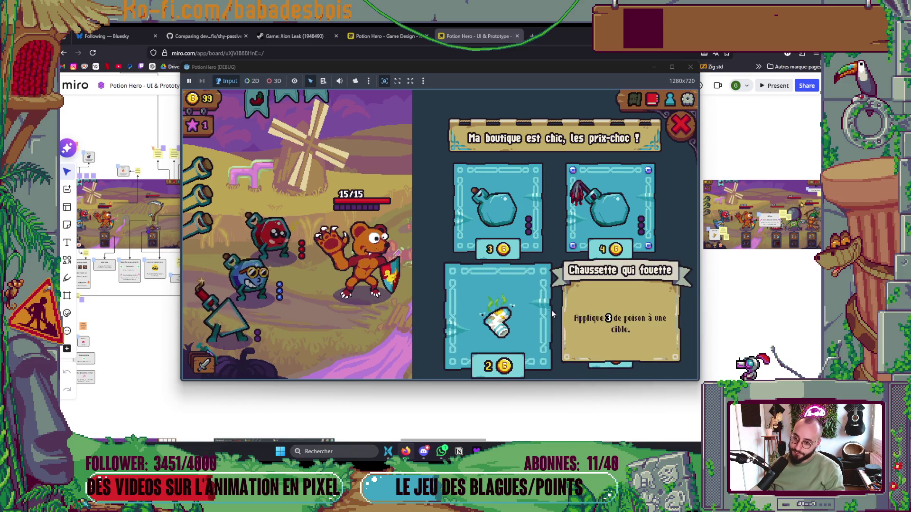
mouse_move(685, 367)
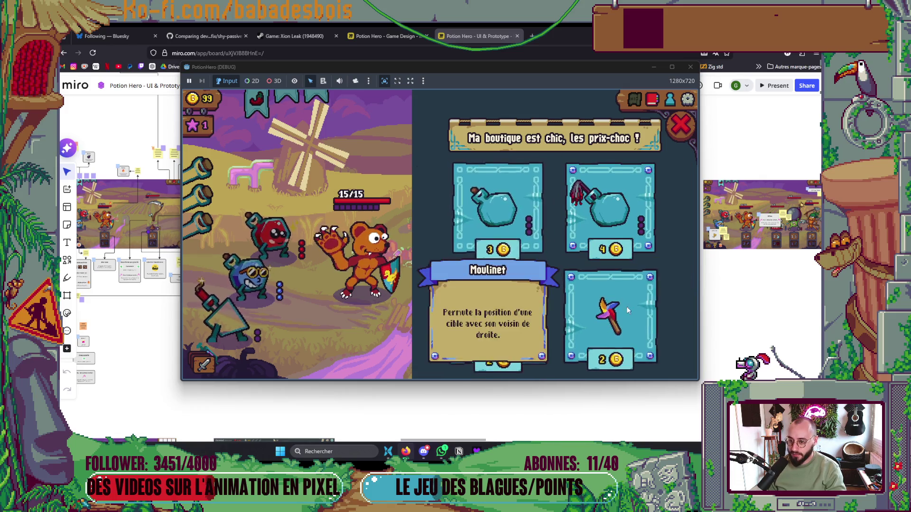
mouse_move(250, 290)
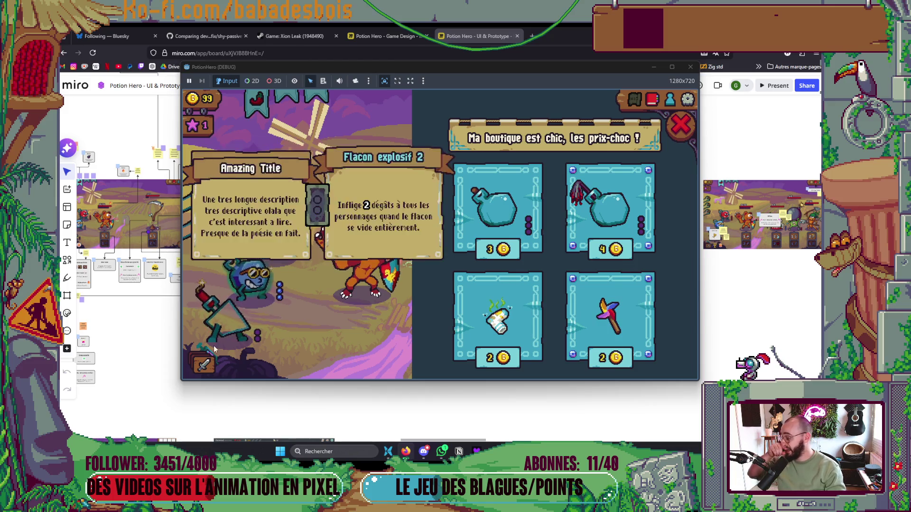
click(683, 127)
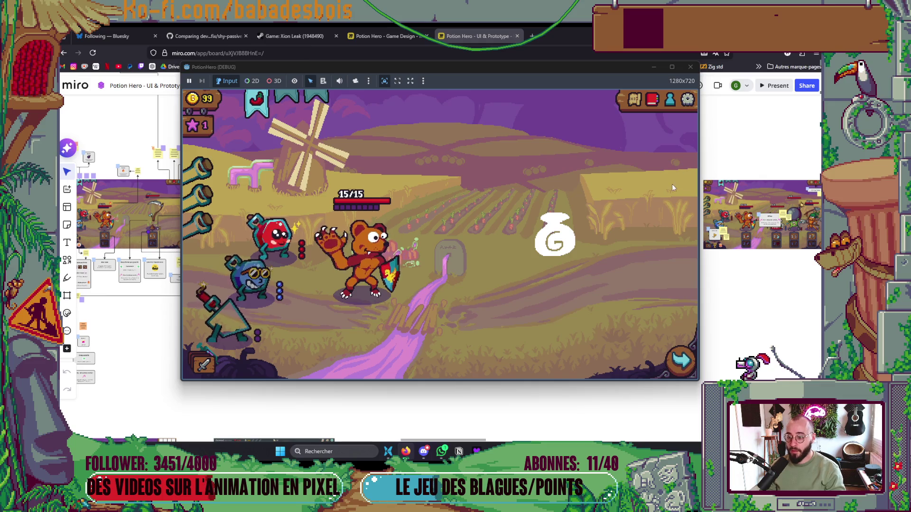
click(690, 66)
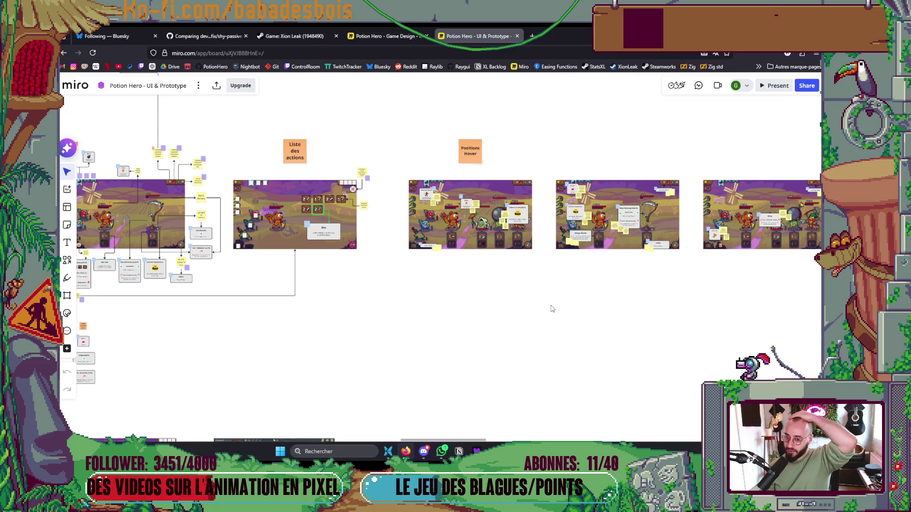
- Pan the Miro board over to the Game over section, then dismiss the Alt+Tab window switcher
mouse_move(370, 282)
mouse_down()
mouse_move(451, 313)
mouse_move(486, 313)
mouse_up()
scroll(452, 337, down, 5)
scroll(452, 337, left, 5)
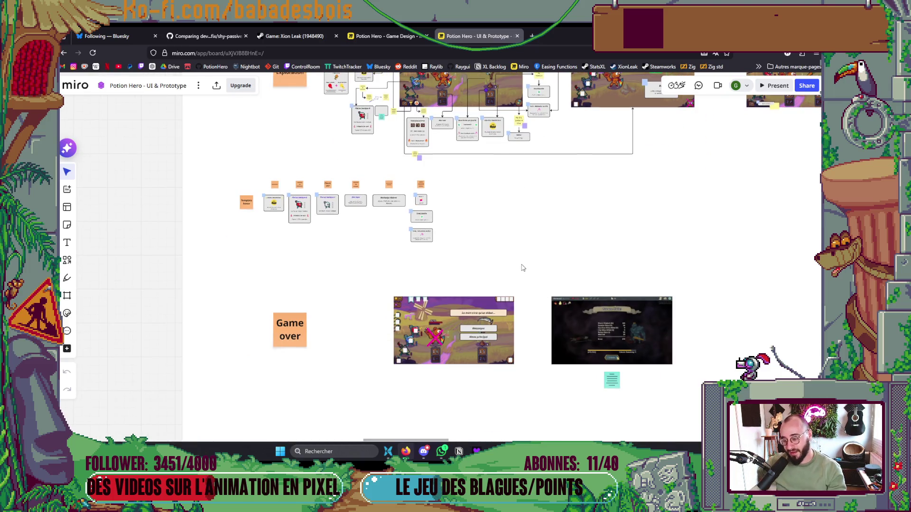
key(alt+Tab)
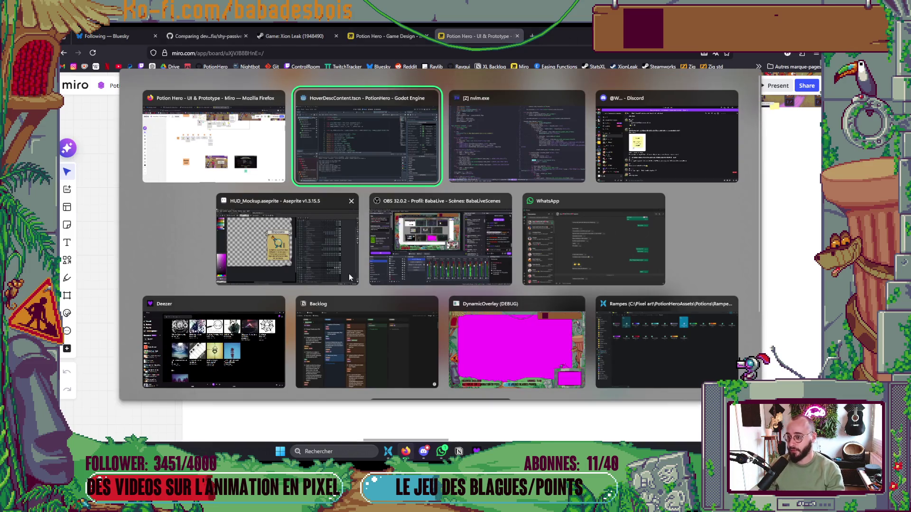
key(Escape)
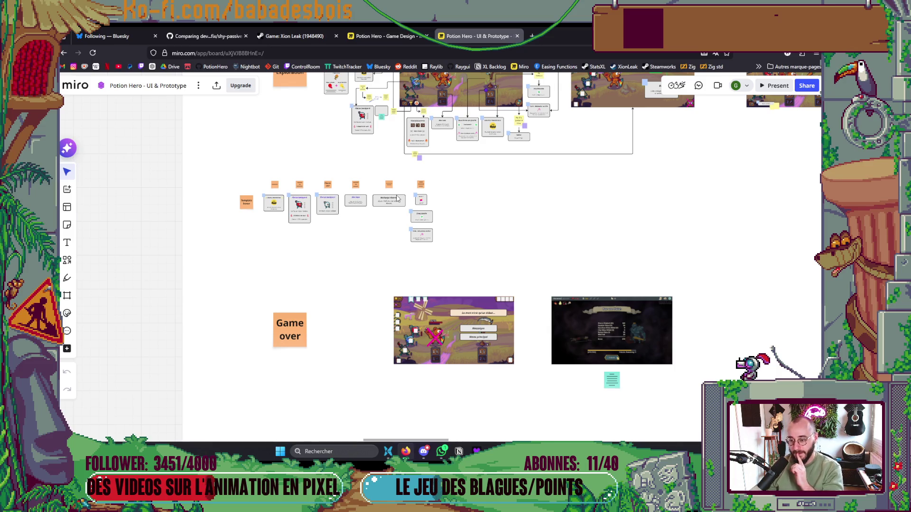
- Zoom in and select the Action et objets note together with the Bim bam hover card
scroll(398, 199, up, 5)
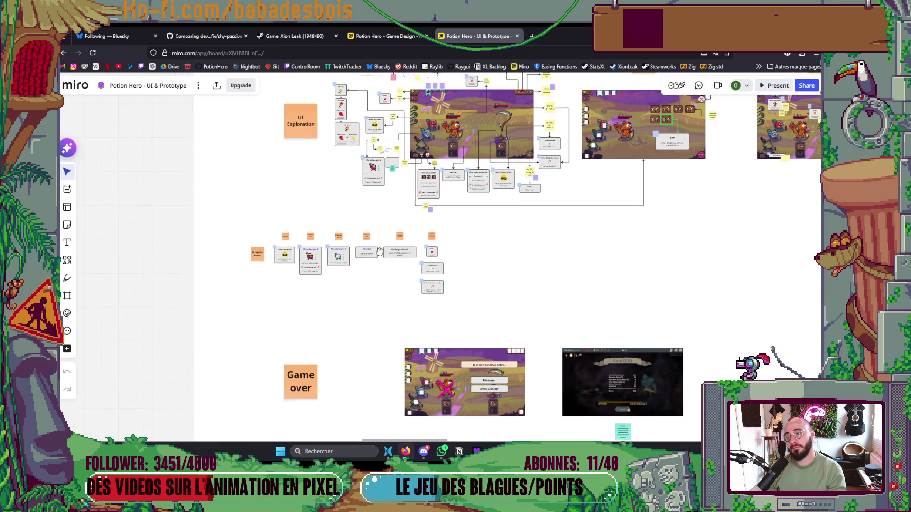
scroll(373, 285, up, 4)
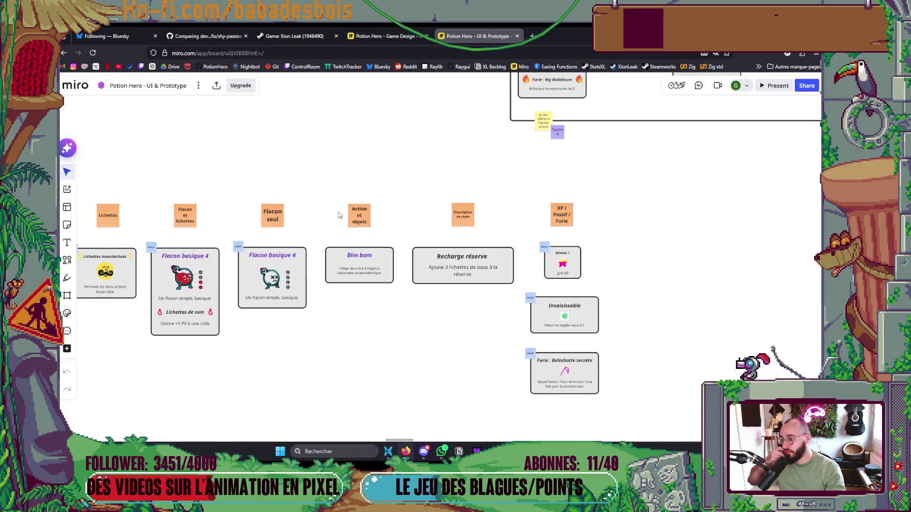
drag(322, 175, 378, 334)
drag(377, 371, 535, 354)
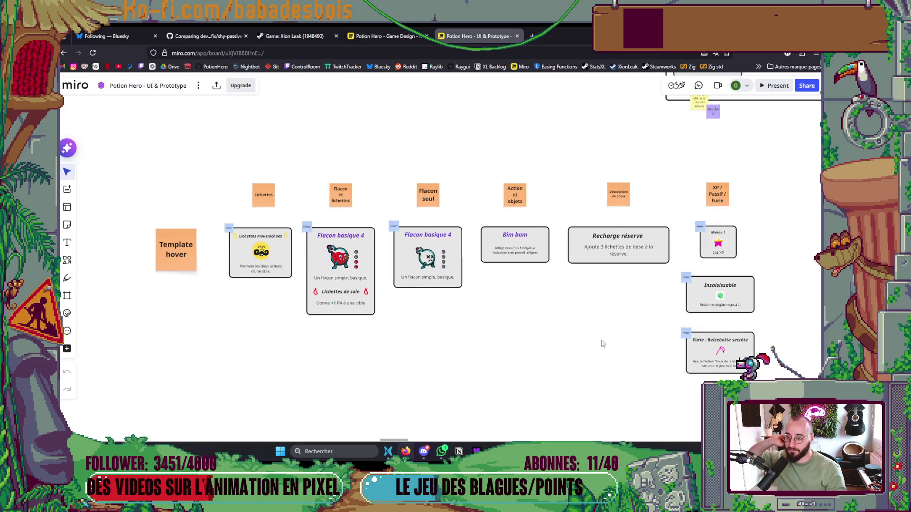
scroll(590, 332, right, 1)
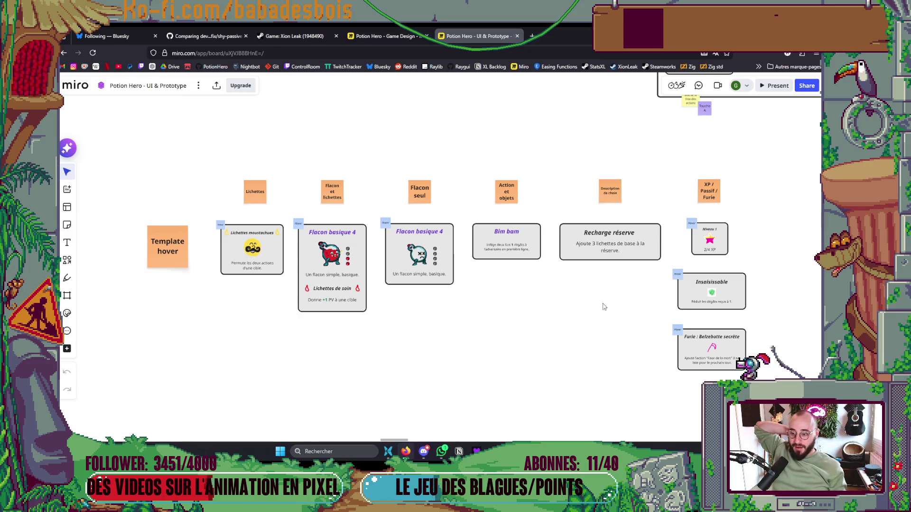
scroll(604, 306, up, 2)
scroll(604, 307, right, 2)
drag(422, 217, 454, 341)
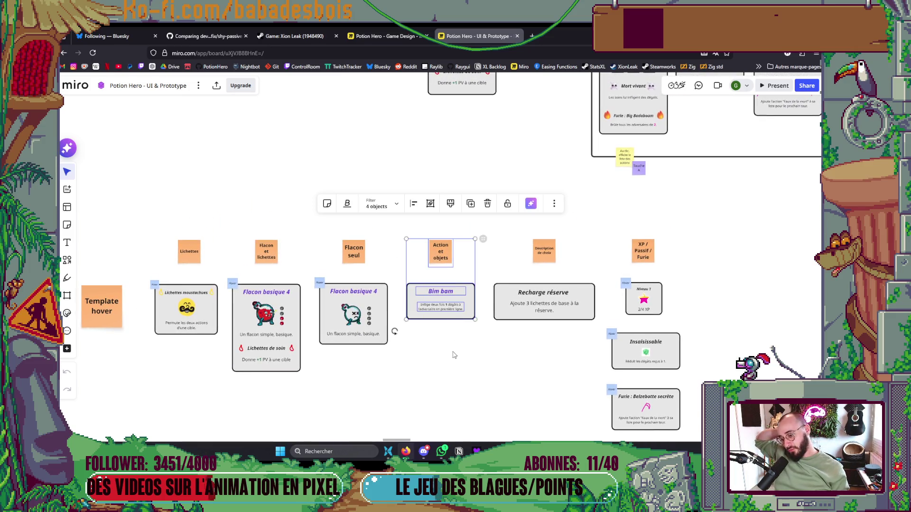
scroll(441, 386, left, 2)
scroll(441, 385, down, 1)
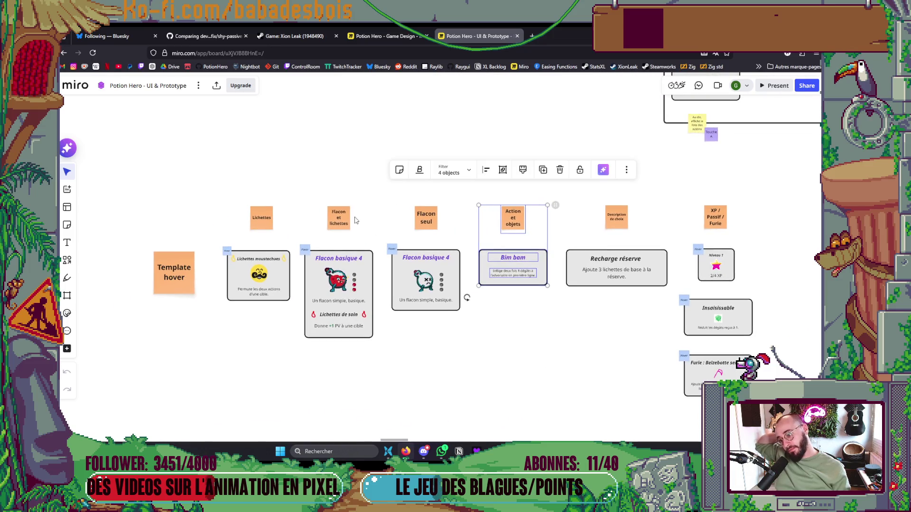
- Box-select the left three columns, then the right-hand columns, of Template hover cards
mouse_move(260, 186)
mouse_down()
mouse_move(472, 346)
mouse_move(456, 368)
mouse_up()
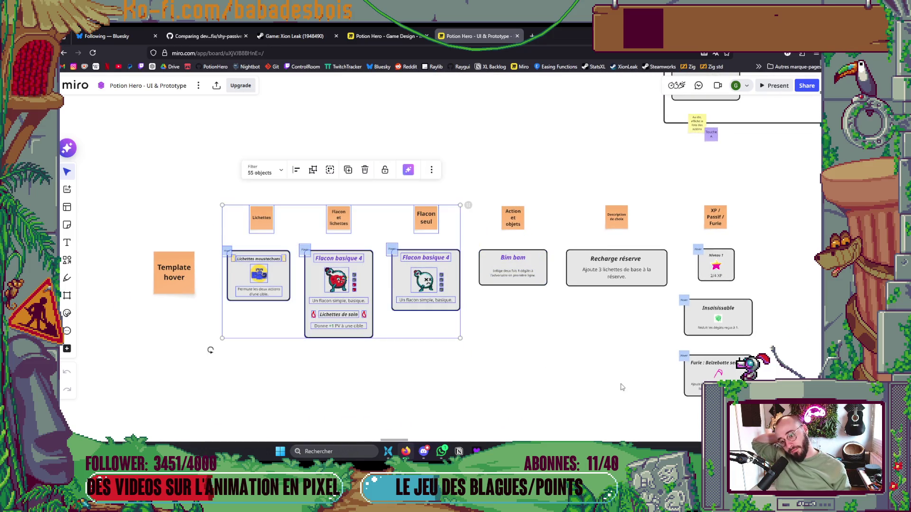
scroll(620, 378, right, 2)
scroll(620, 378, down, 1)
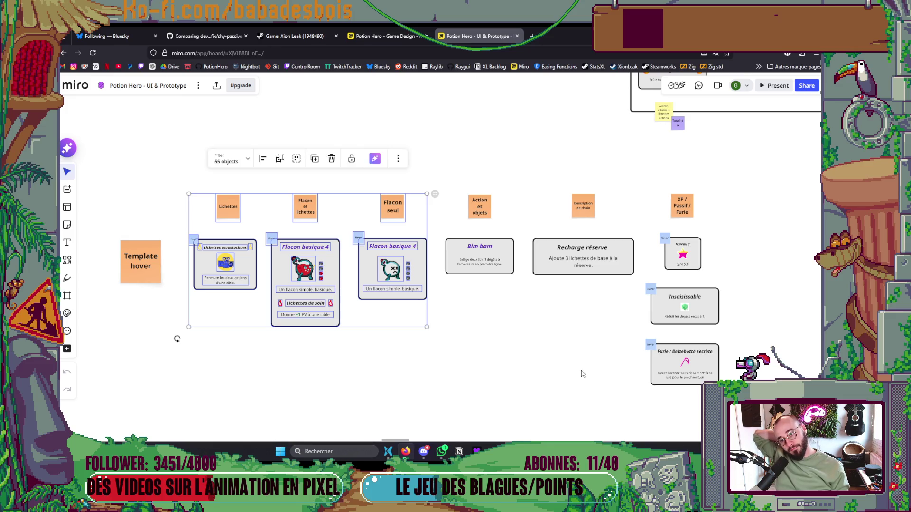
scroll(583, 374, down, 2)
mouse_move(539, 226)
mouse_down()
mouse_move(679, 310)
mouse_move(697, 382)
mouse_up()
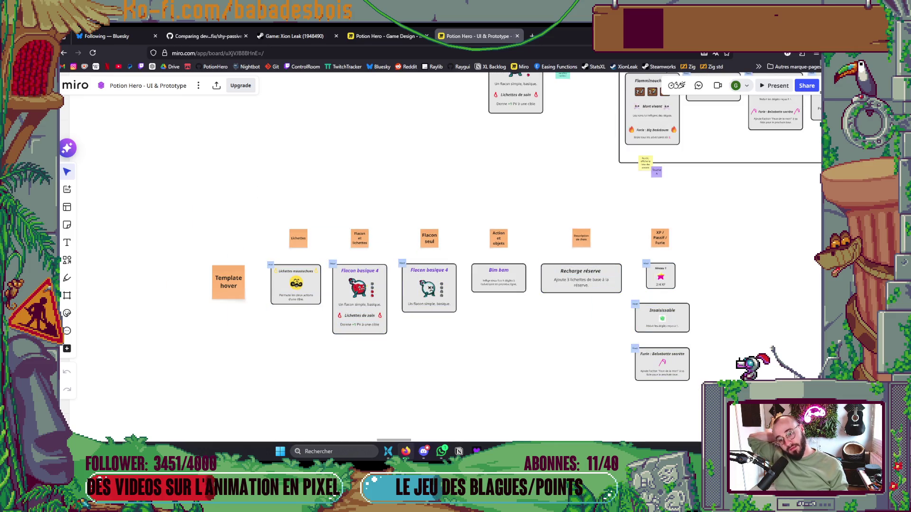
scroll(670, 358, right, 5)
scroll(670, 358, down, 1)
scroll(635, 304, down, 3)
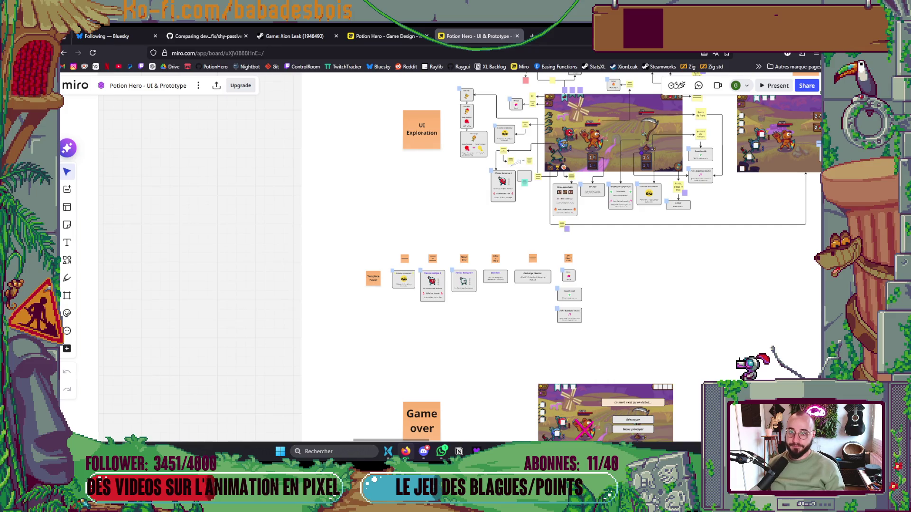
- In Godot, hide the output log and jump to script line 21, then return to the browser
key(alt+Tab)
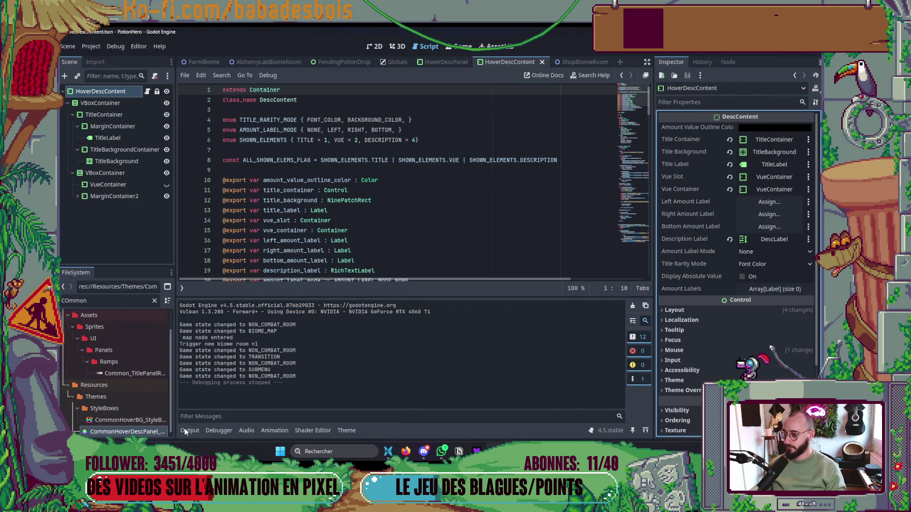
click(187, 430)
click(413, 291)
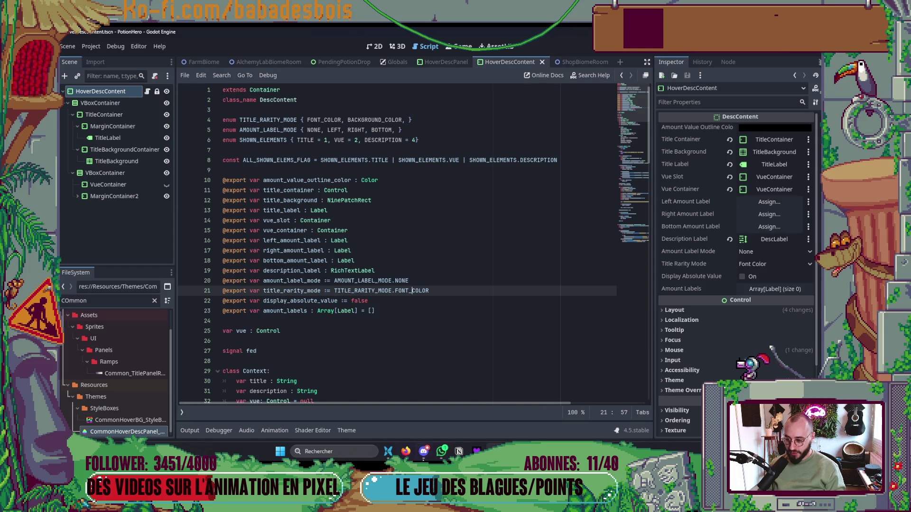
mouse_move(424, 451)
click(422, 412)
- Load the Twitch channel page from its bookmark in a new browser tab
click(533, 46)
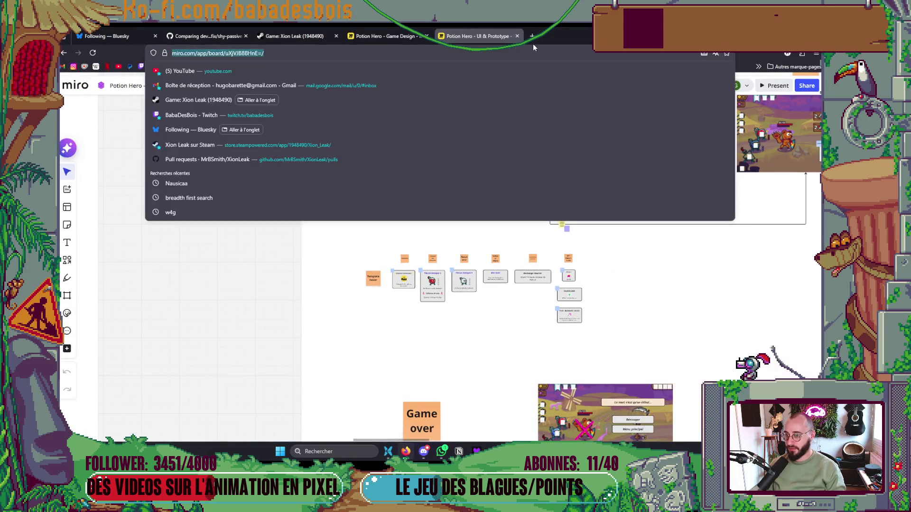
click(532, 38)
click(142, 69)
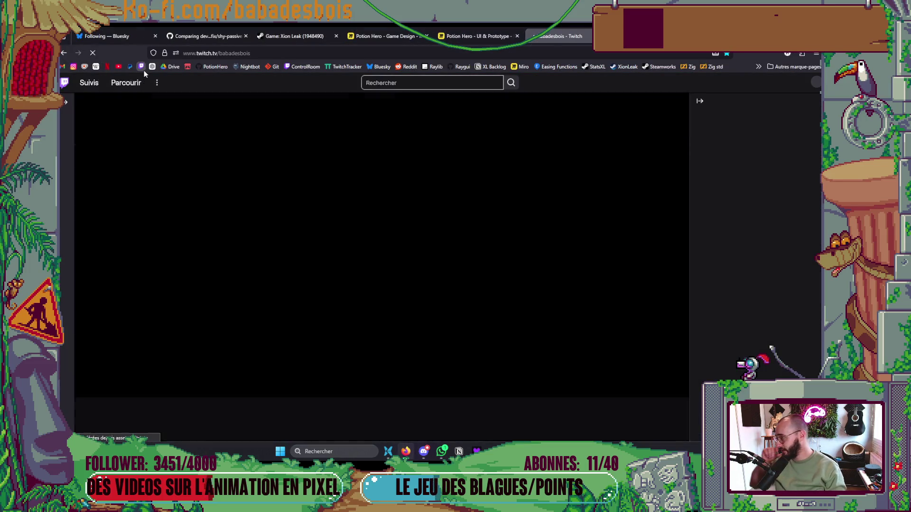